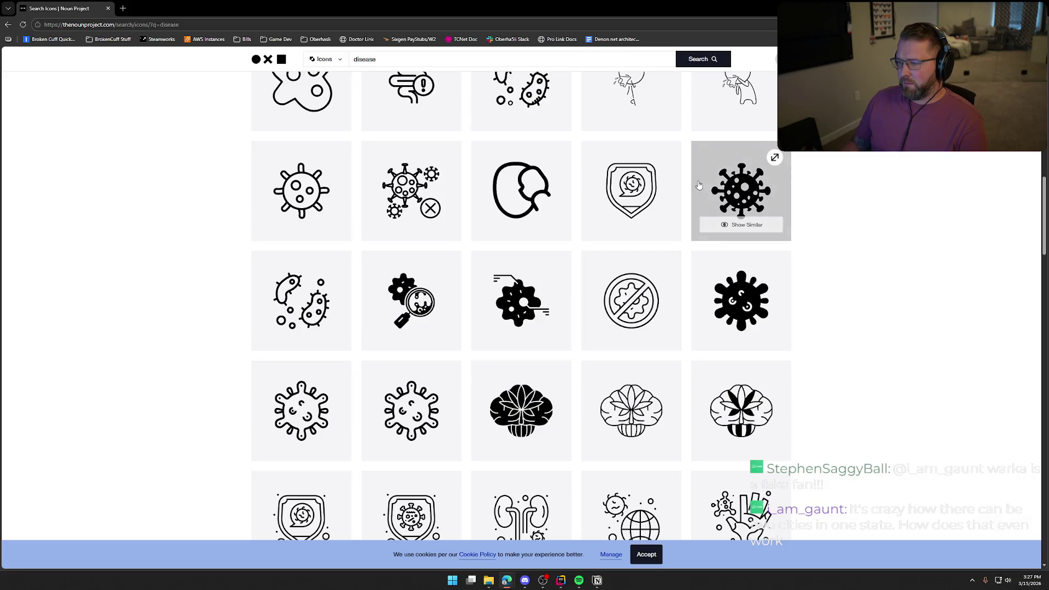
Open the spiky virus icon in a background tab.
middle_click(744, 187)
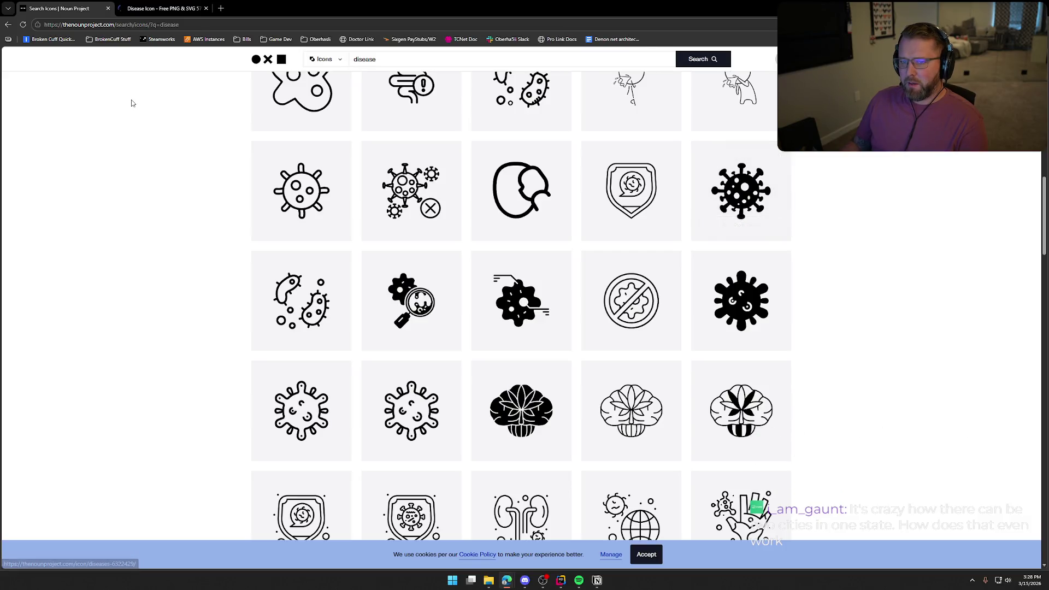
scroll(180, 249, up, 10)
scroll(180, 248, up, 3)
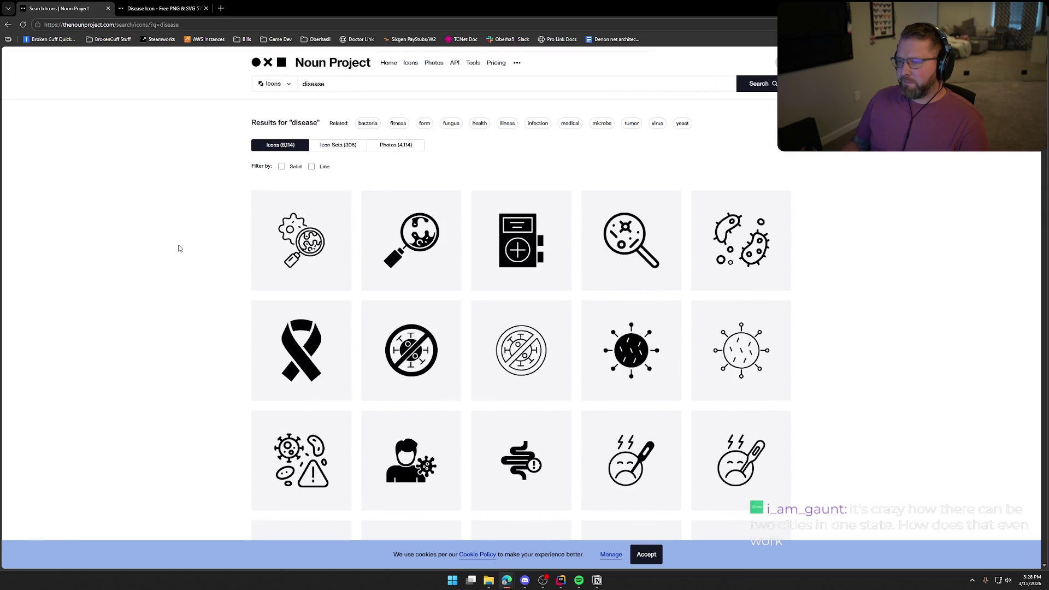
Replace the 'disease' search with 'nude' and browse the 110 results.
click(366, 80)
double_click(363, 83)
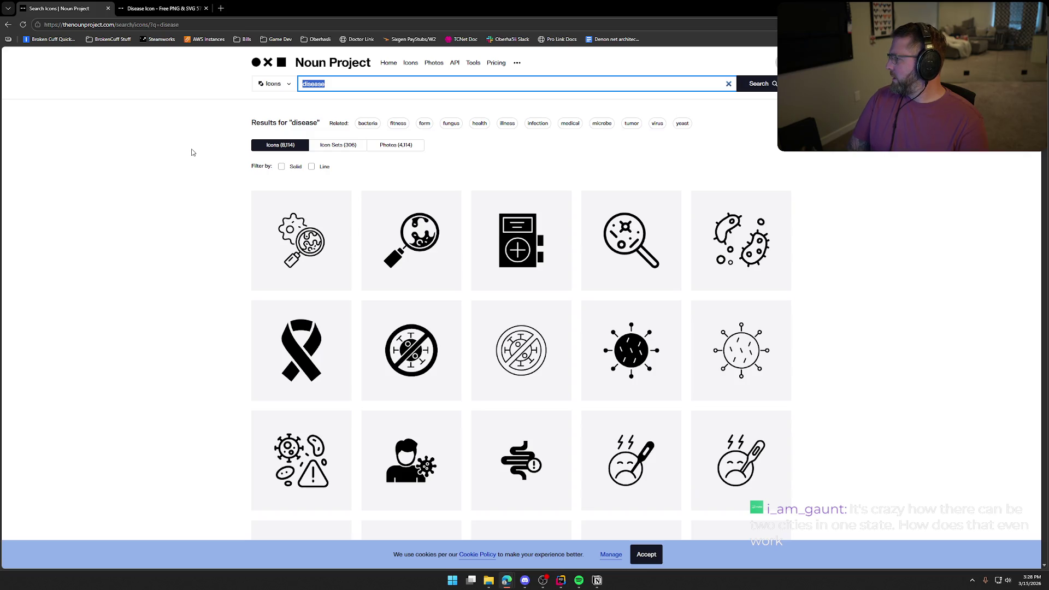
text(nude)
key(Return)
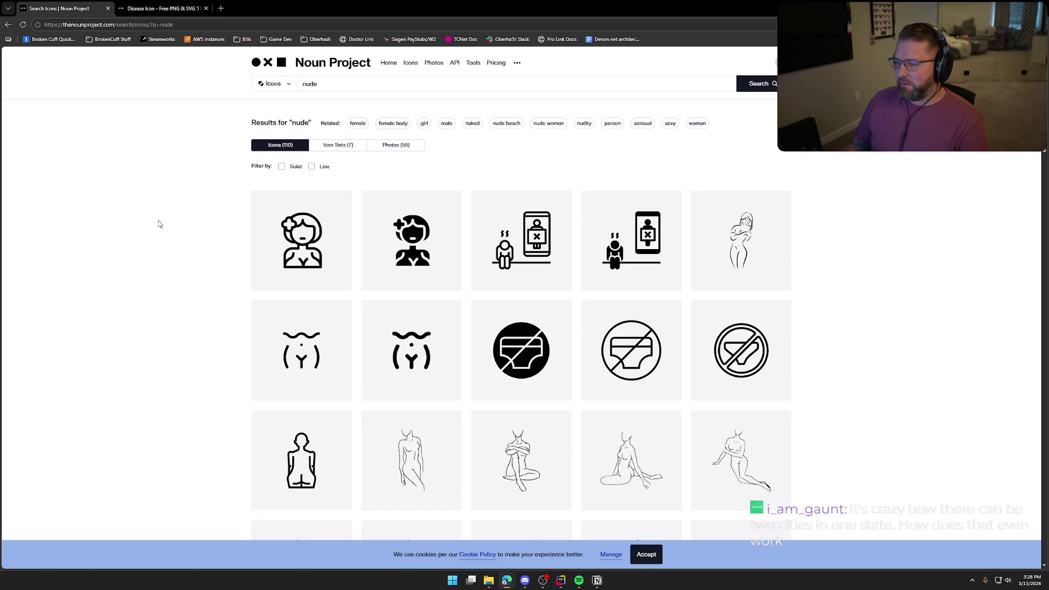
scroll(188, 238, down, 10)
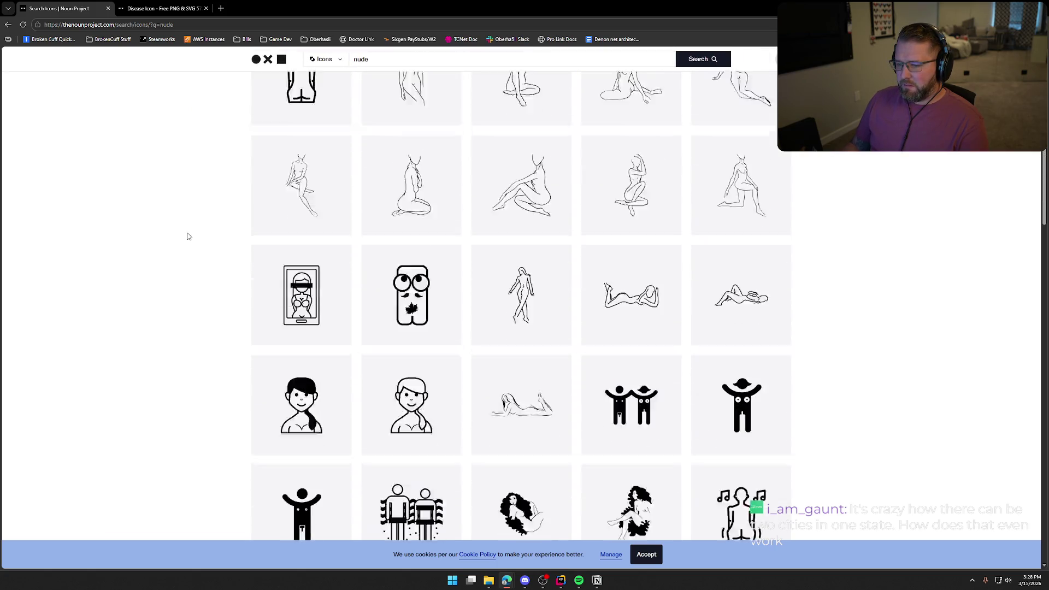
scroll(187, 236, down, 4)
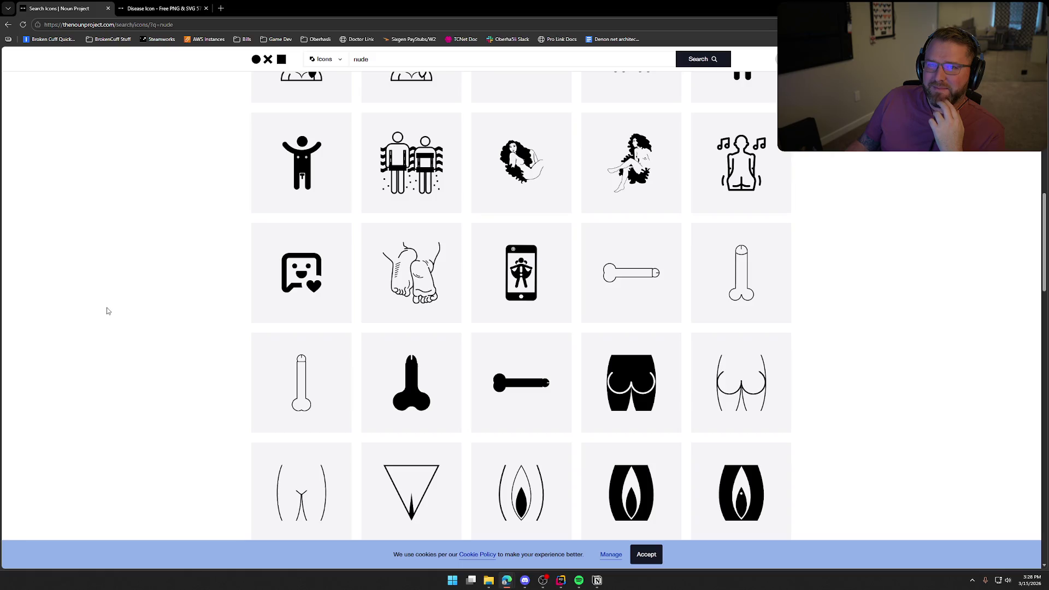
scroll(153, 289, down, 2)
scroll(146, 293, up, 10)
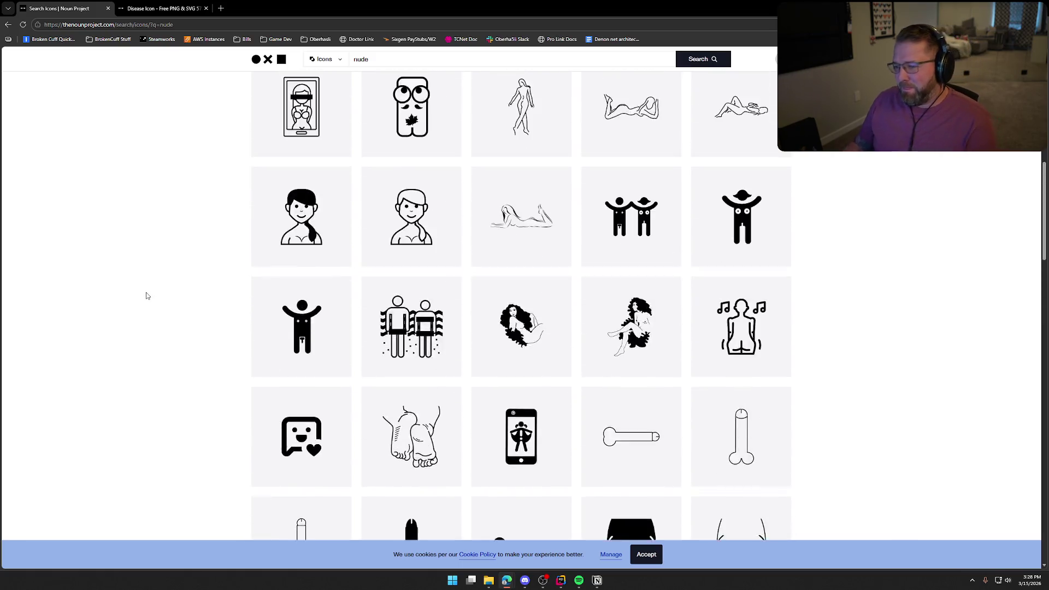
scroll(146, 295, up, 2)
key(Tab)
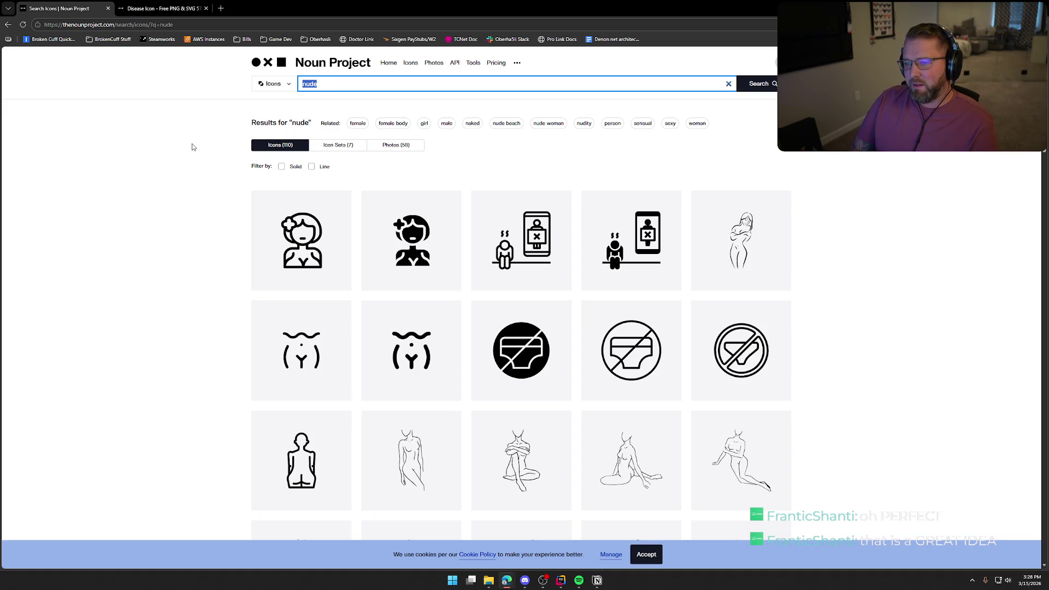
Search icons for 'no clothes' and scroll through the 42,294 clothing results.
text(no clothes)
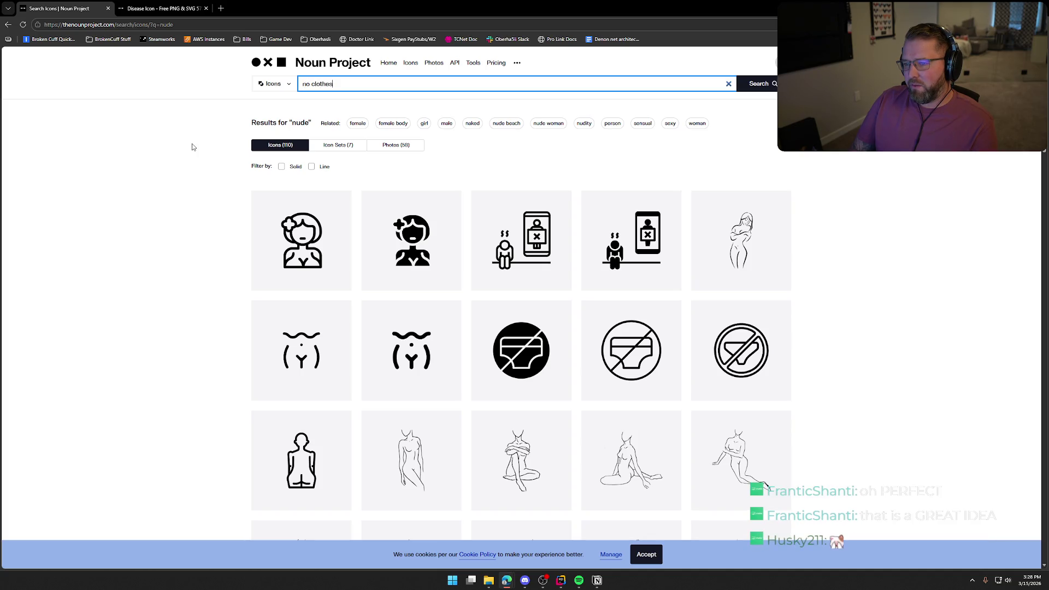
key(Return)
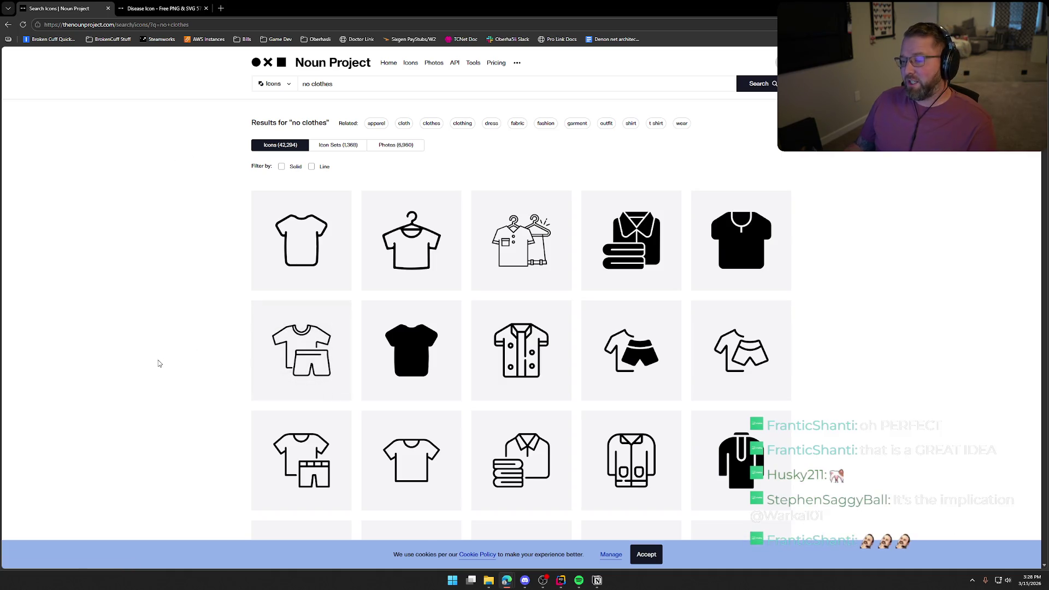
scroll(151, 363, down, 3)
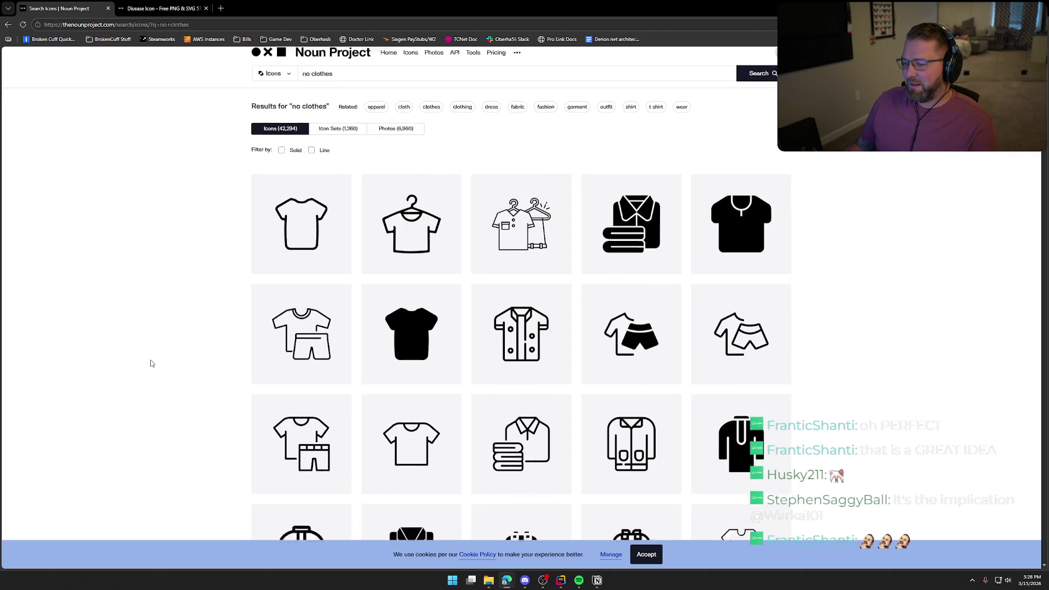
scroll(151, 364, down, 4)
scroll(151, 363, down, 8)
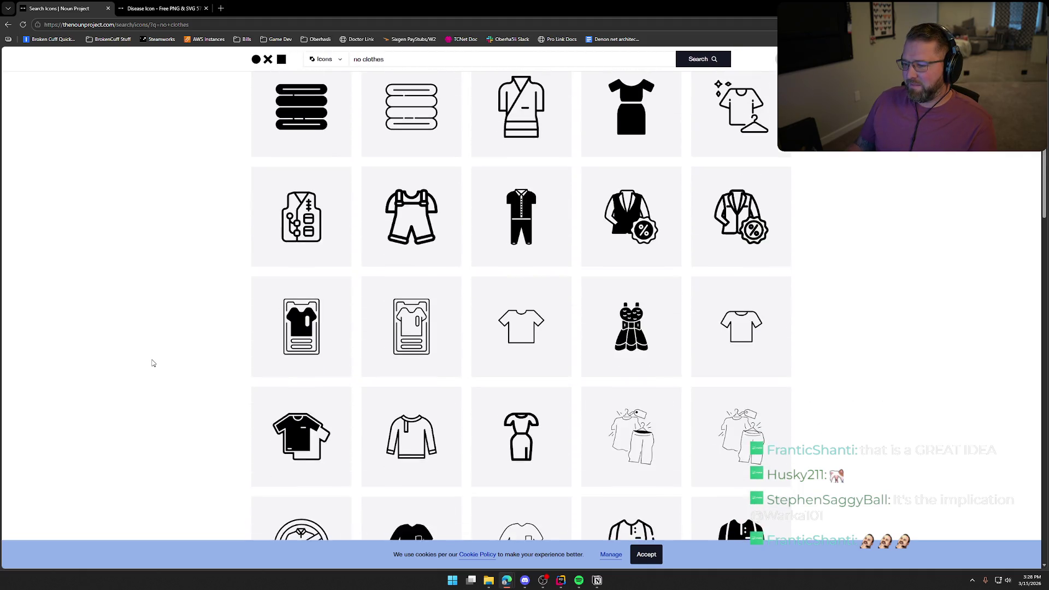
scroll(153, 363, down, 14)
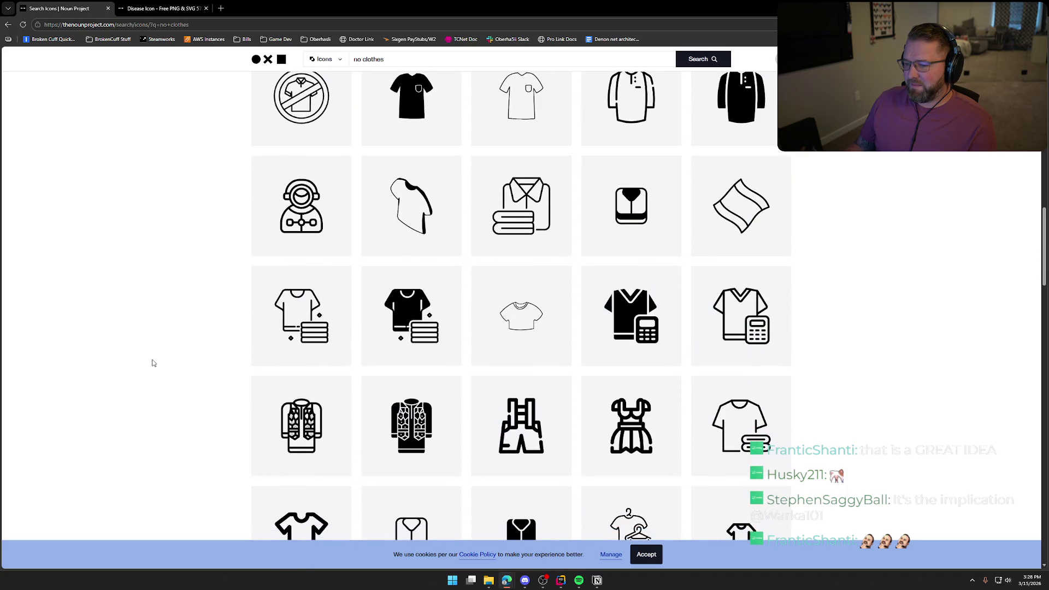
scroll(153, 363, down, 12)
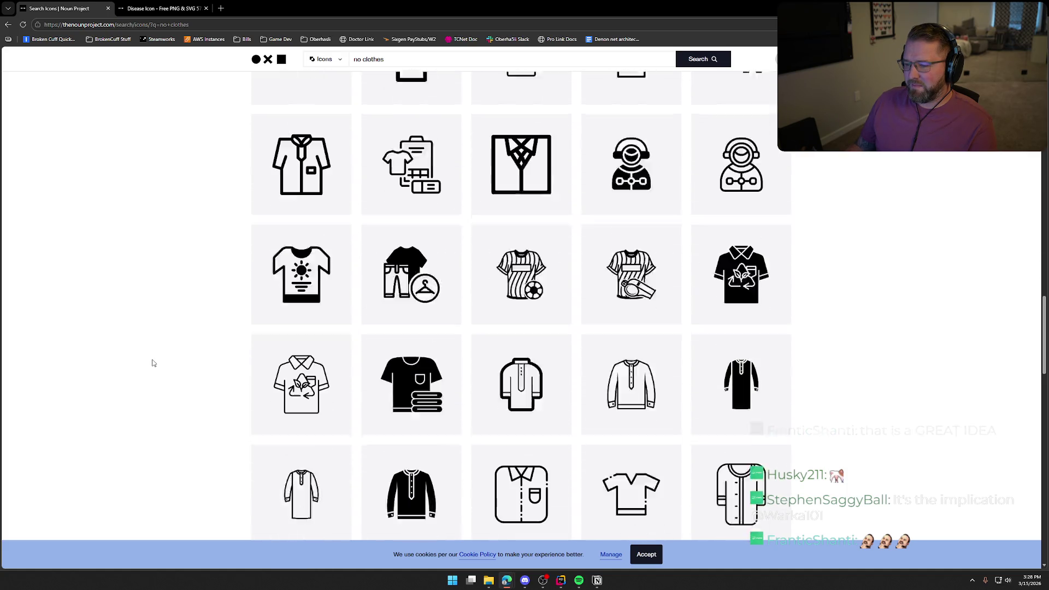
scroll(150, 355, up, 20)
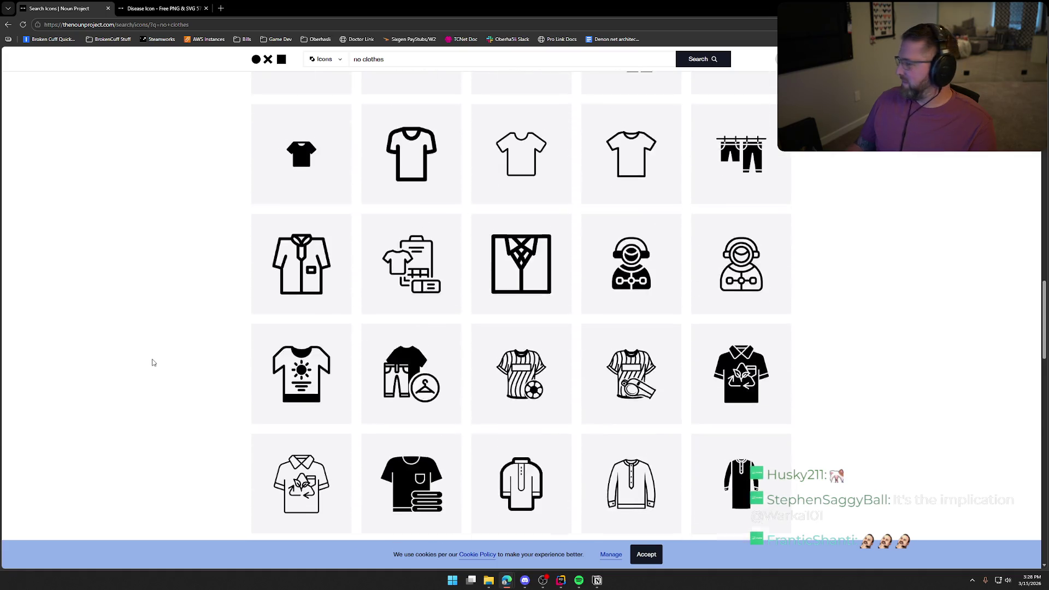
key(/)
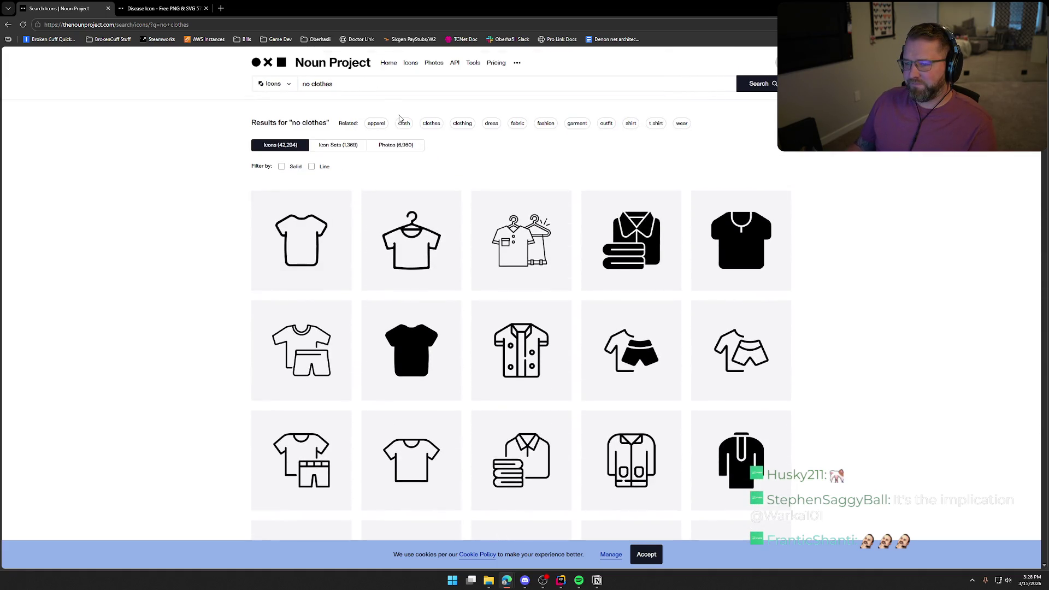
key(ctrl+a)
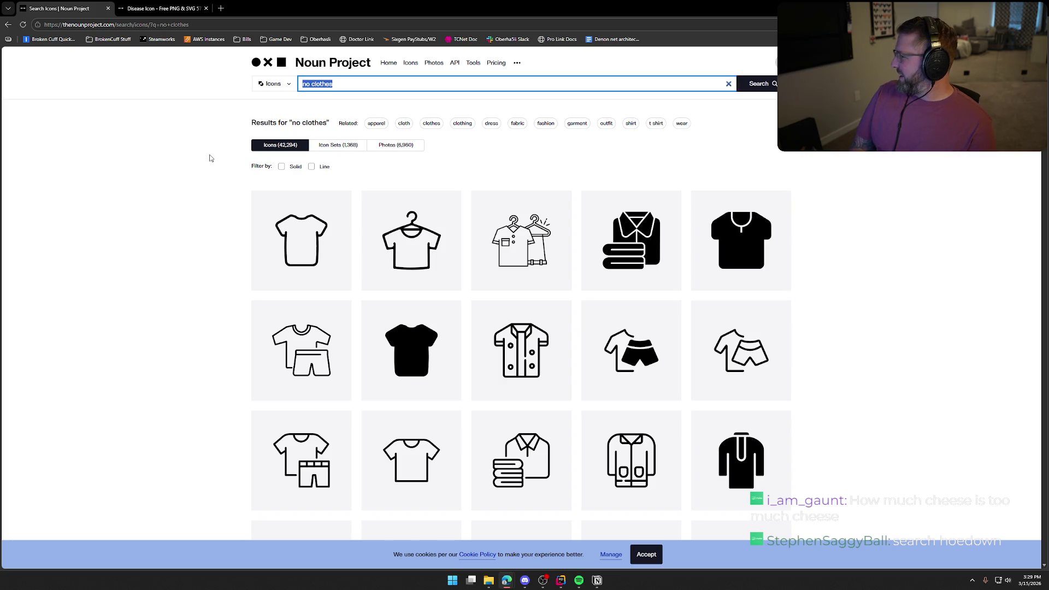
Search icons for 'hard mode', then for 'hardcore'.
text(hard mode)
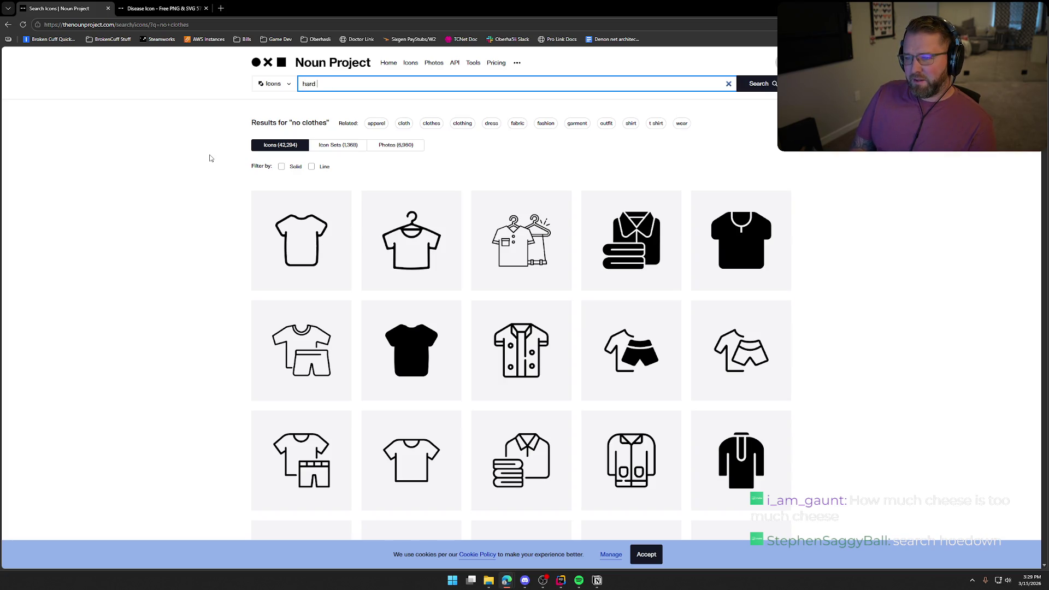
key(Return)
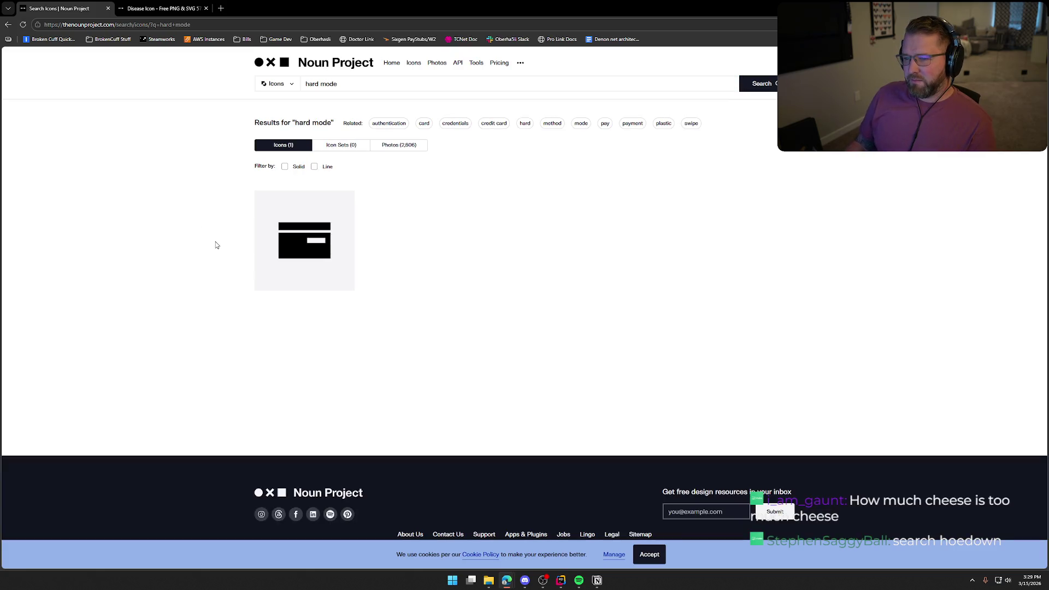
click(338, 89)
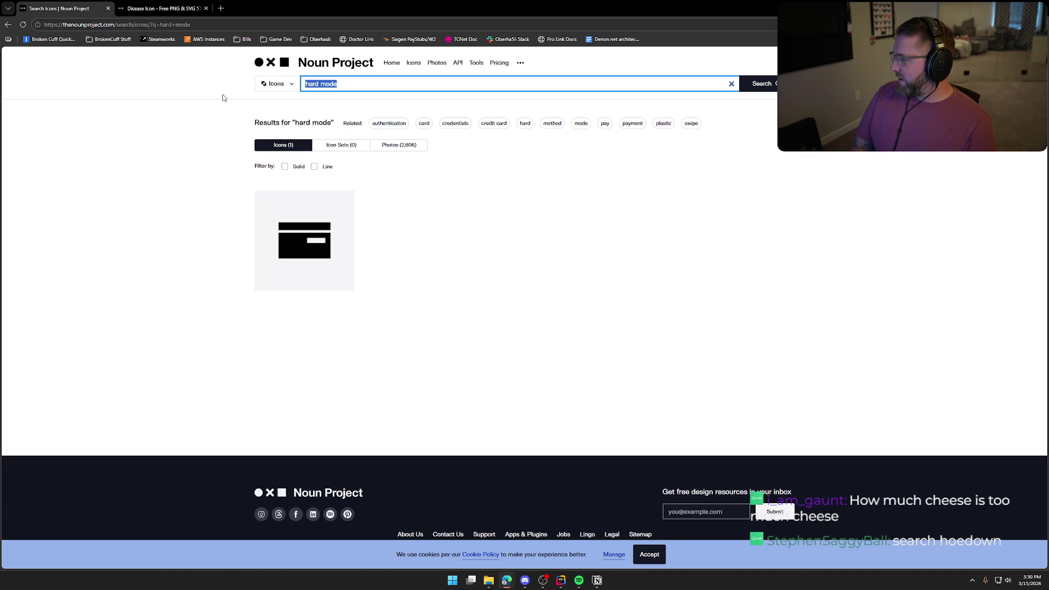
text(hardcore)
key(Return)
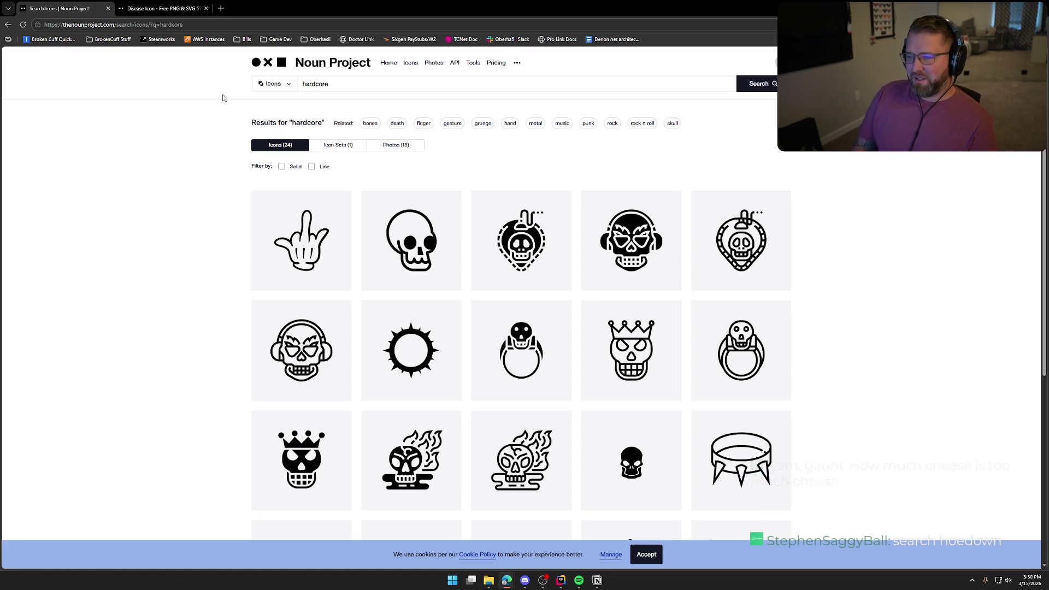
Replace the search with 'difficult', returning 191 icons.
click(312, 88)
double_click(311, 88)
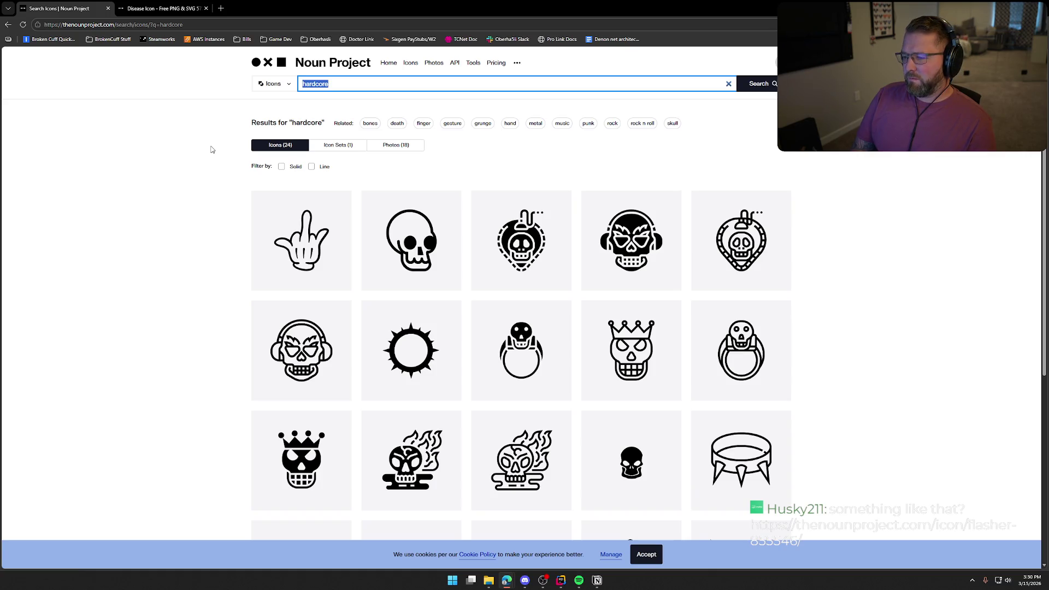
text(difficult)
key(Return)
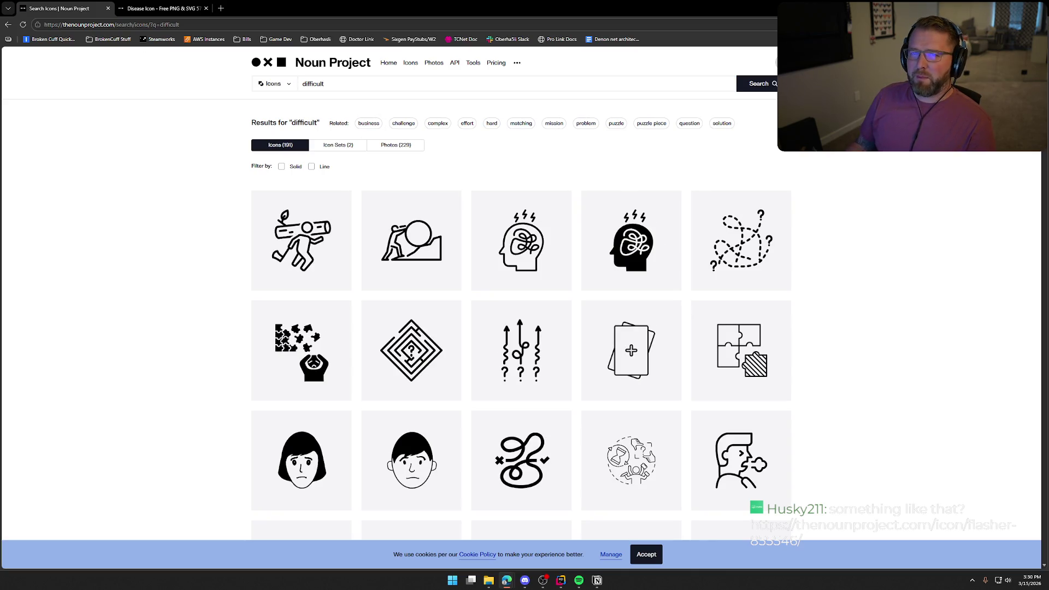
Open the flasher icon page in a new tab from its pasted address.
key(ctrl+t)
text(https://thenounproject.com/icon/flasher-855546/)
key(Return)
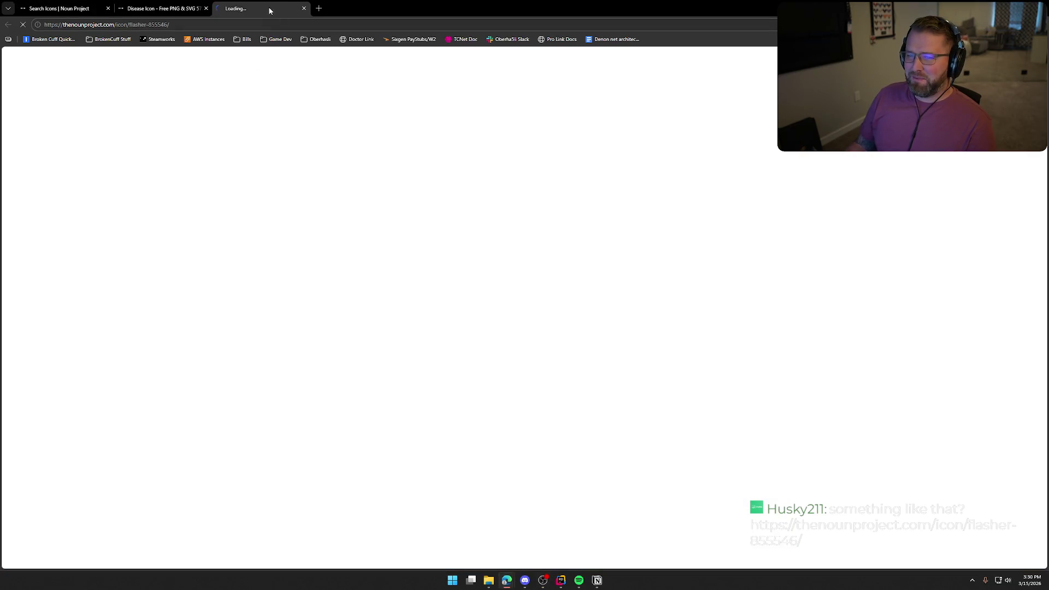
Set the flasher icon background to transparent, then close it and return to the difficult results.
middle_click(269, 11)
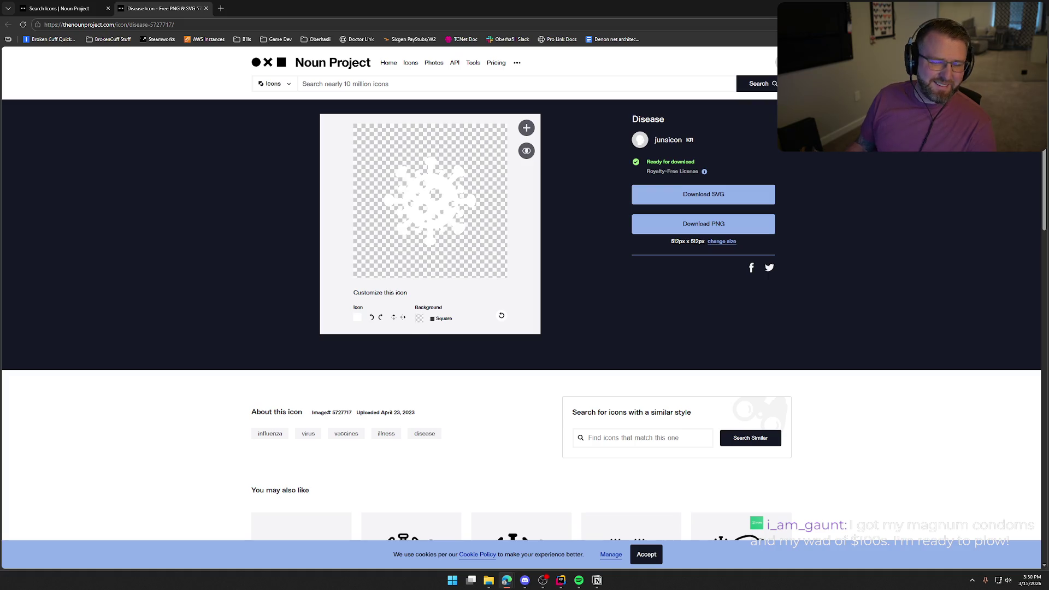
mouse_move(55, 74)
mouse_down()
mouse_move(257, 74)
mouse_move(263, 9)
mouse_up()
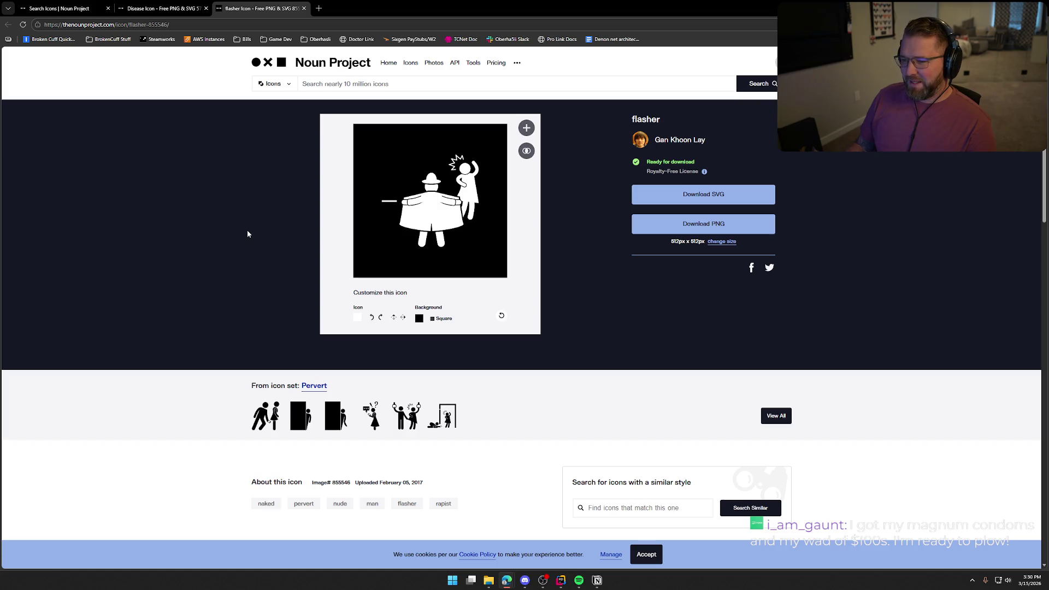
click(418, 320)
click(378, 290)
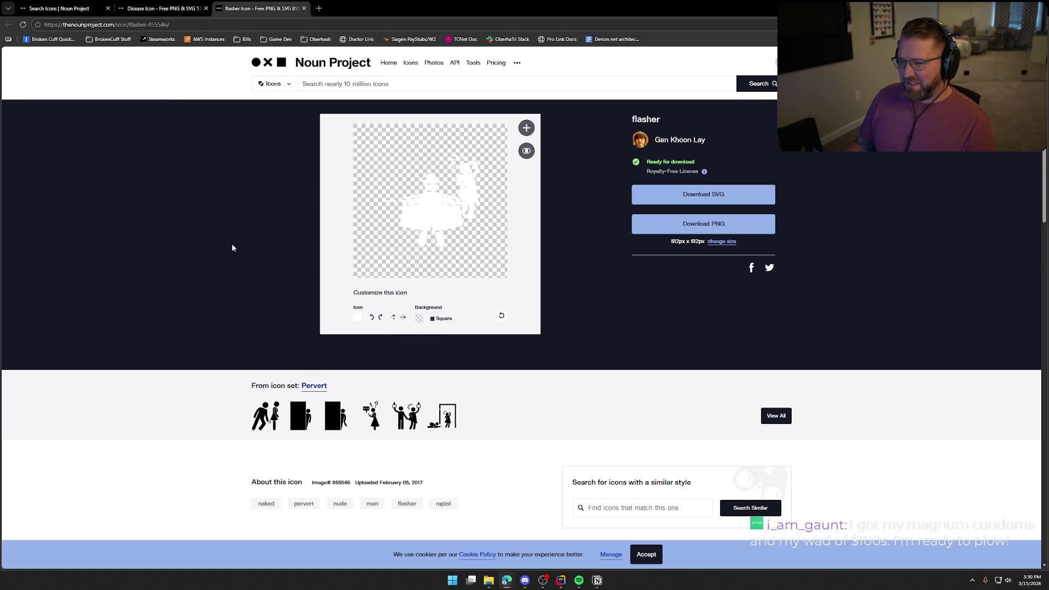
key(ctrl+w)
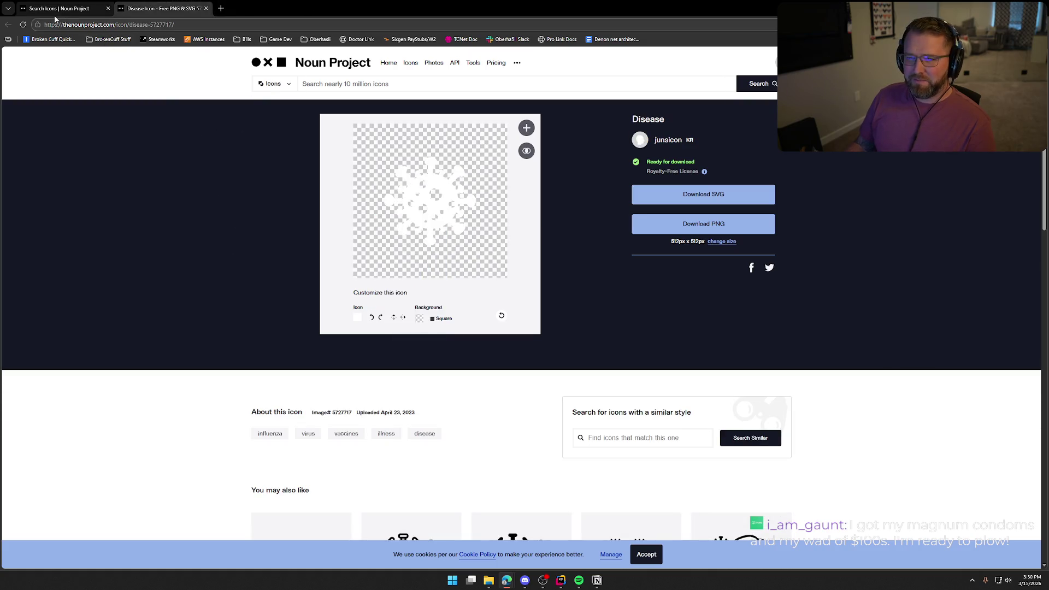
key(ctrl+shift+Tab)
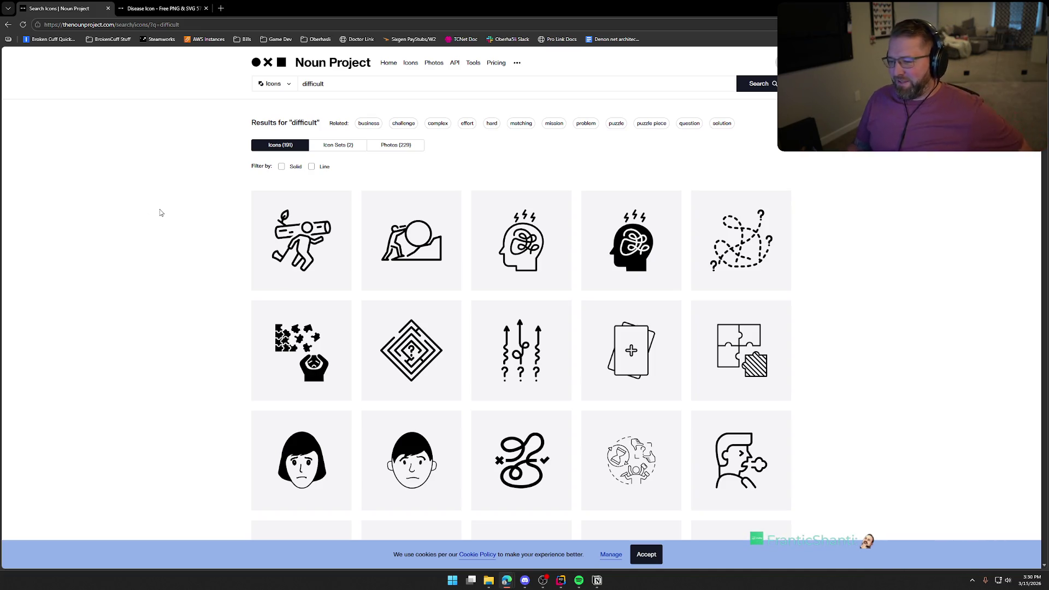
Replace the 'difficult' search with 'meat'.
scroll(160, 213, down, 3)
scroll(166, 217, down, 7)
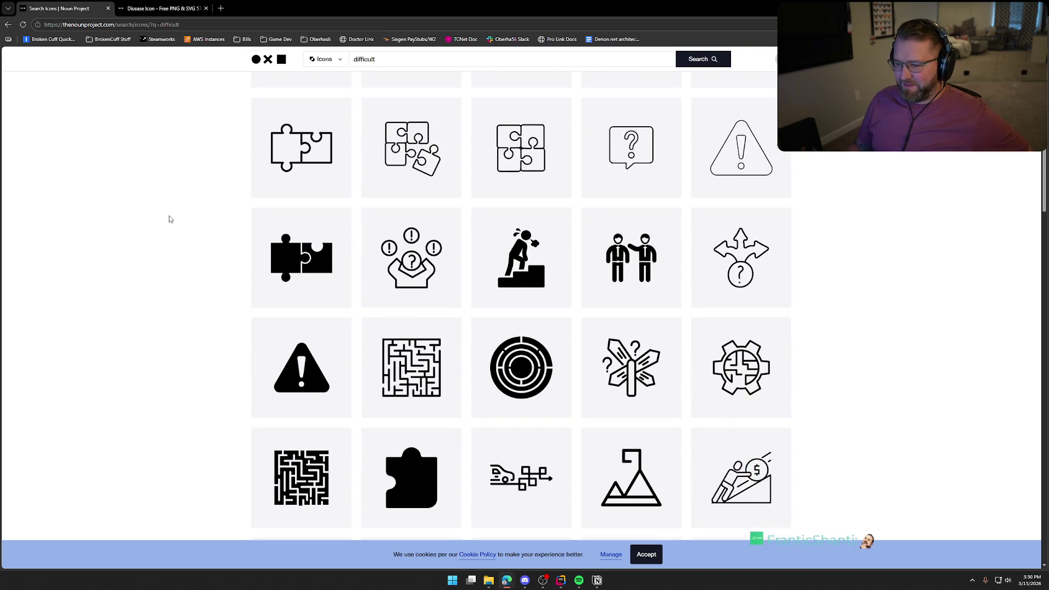
scroll(169, 217, up, 5)
scroll(169, 218, up, 5)
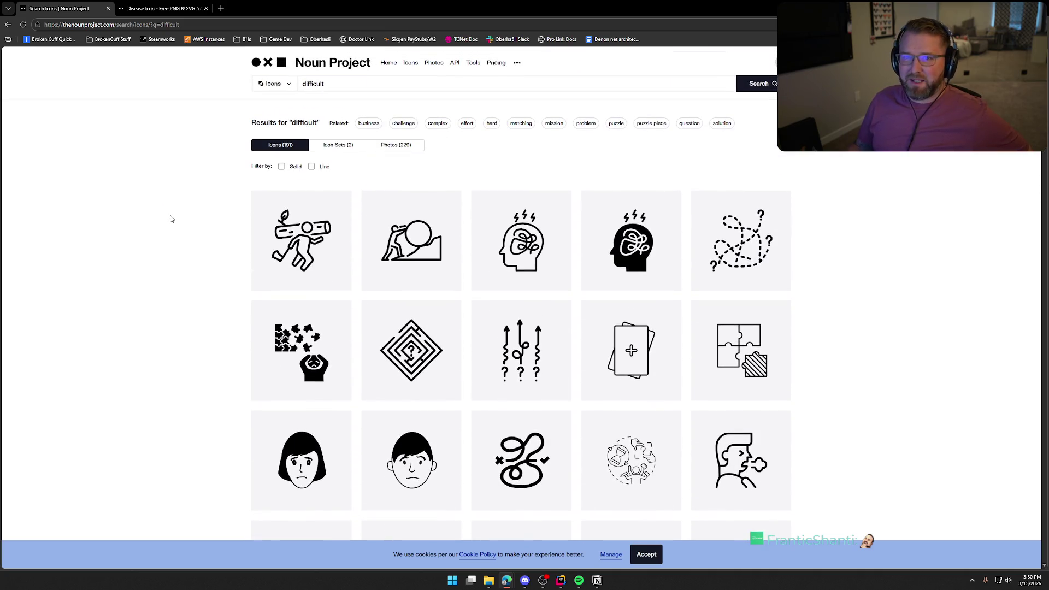
double_click(314, 83)
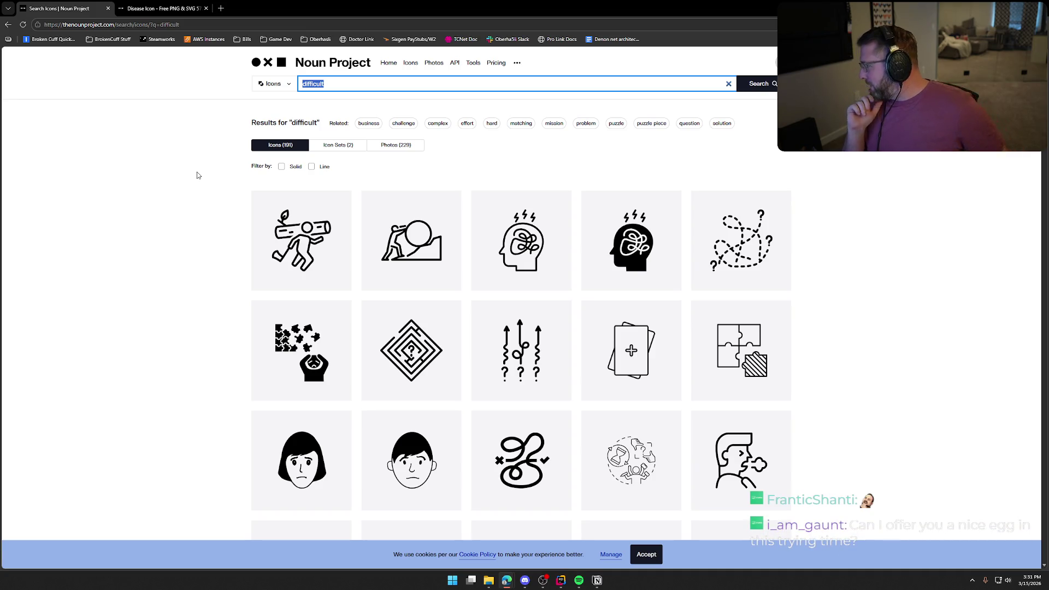
text(meat)
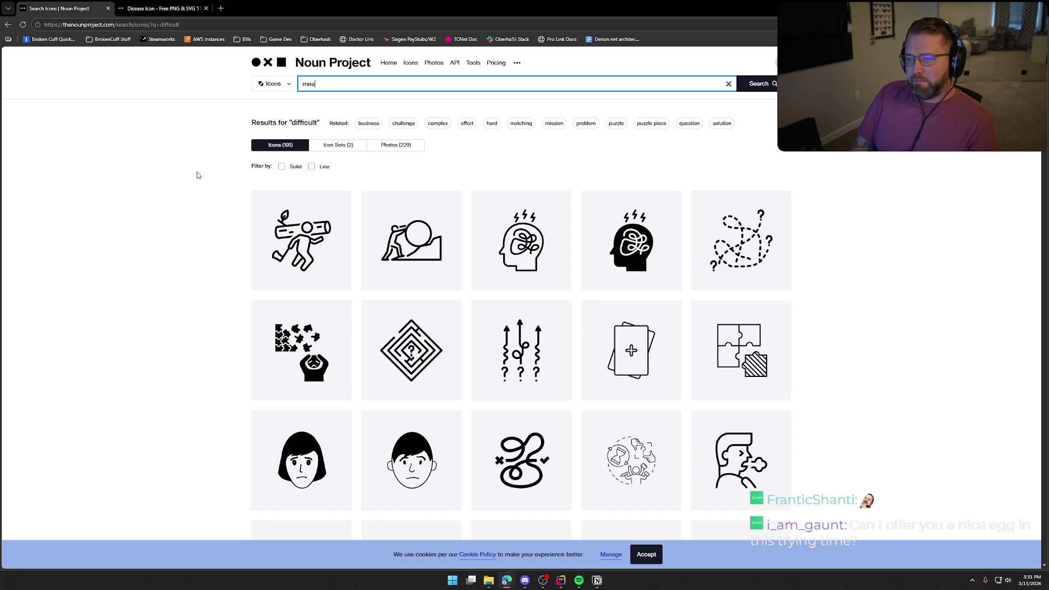
key(Return)
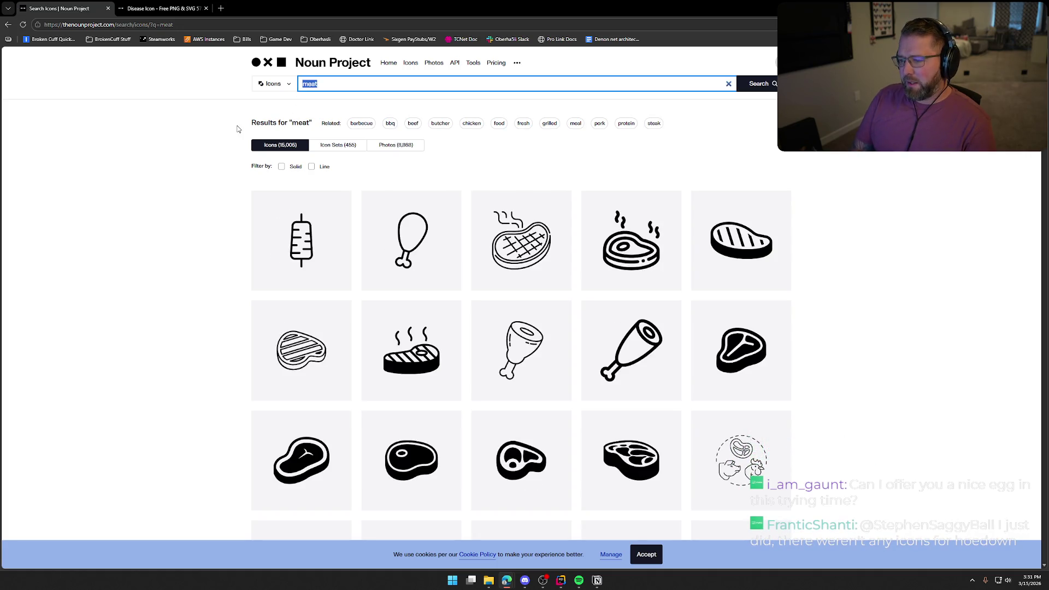
Search for 'chicken' and open a solid black hen icon in a background tab.
text(chicken)
key(Return)
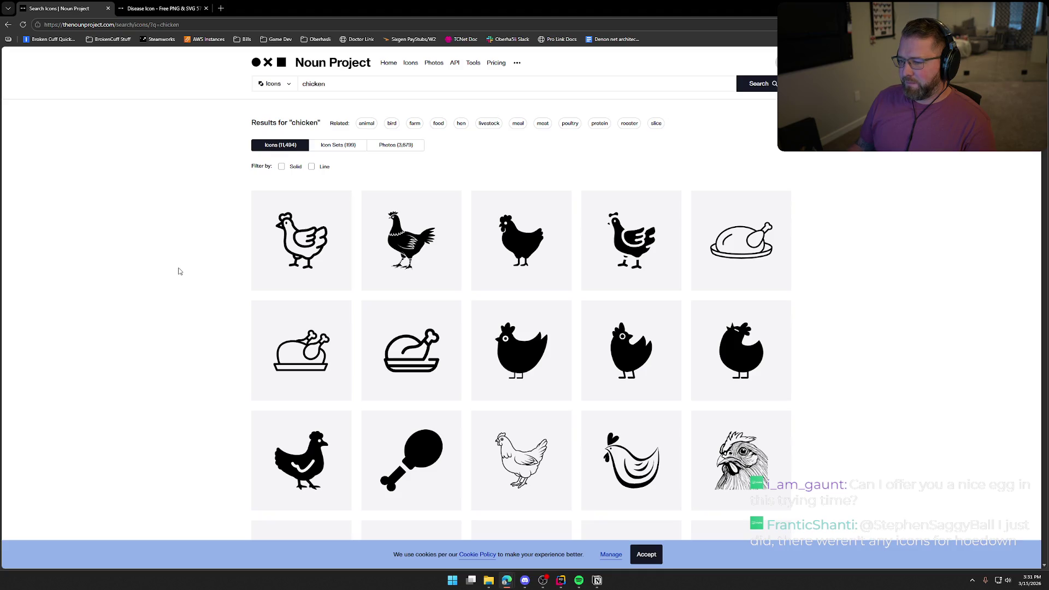
scroll(178, 272, down, 1)
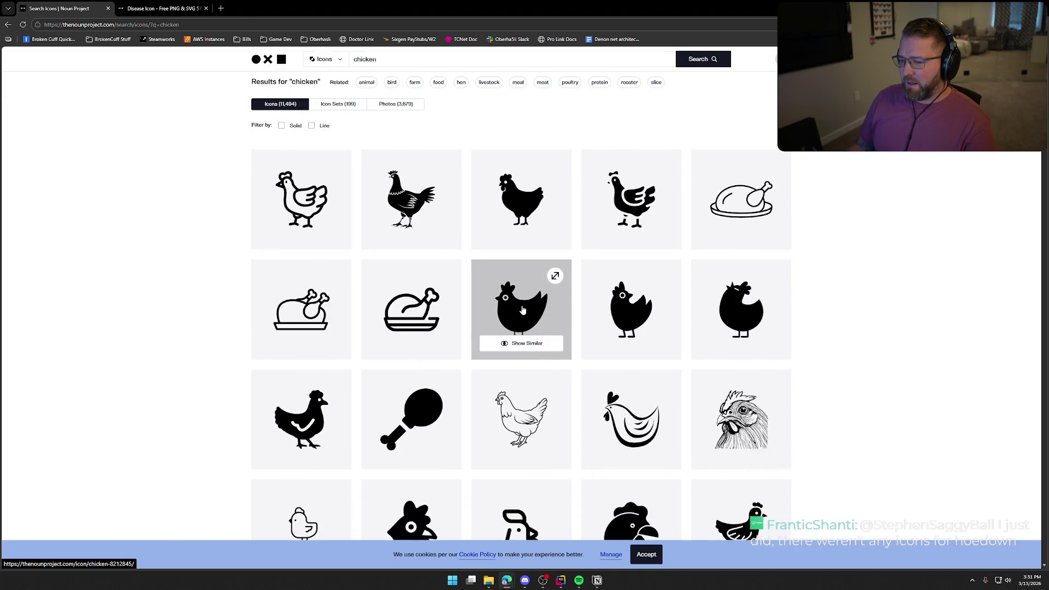
middle_click(560, 308)
scroll(125, 188, up, 1)
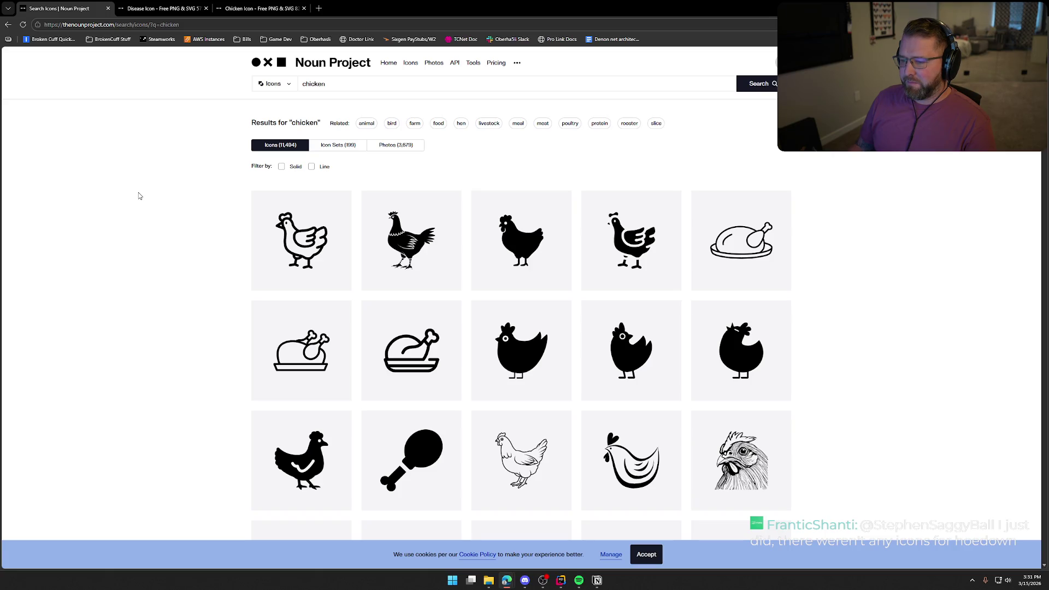
key(slash)
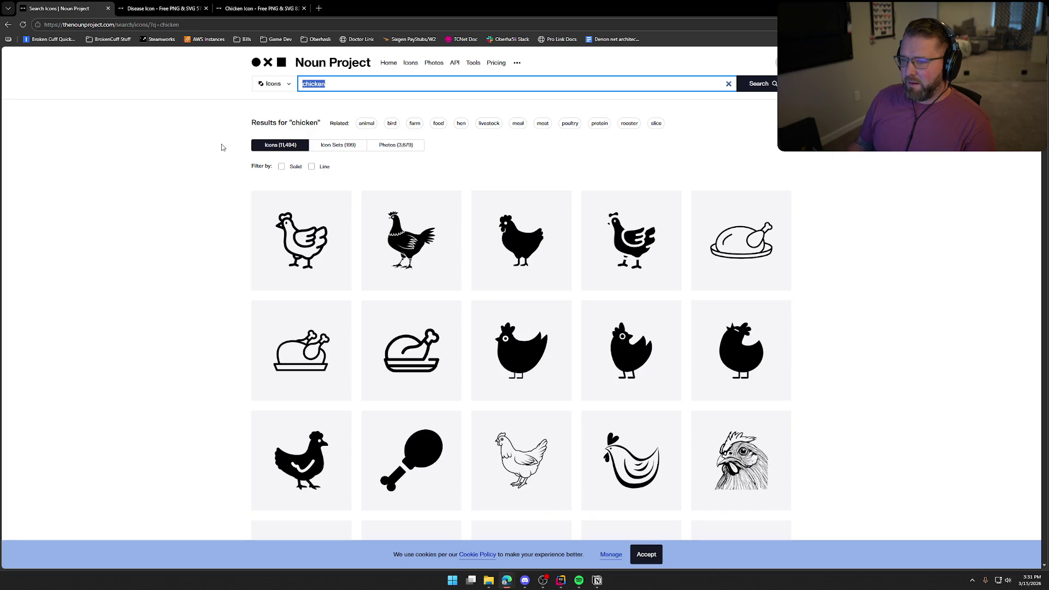
Search icons for 'danger noodle', which returns nothing.
key(BackSpace)
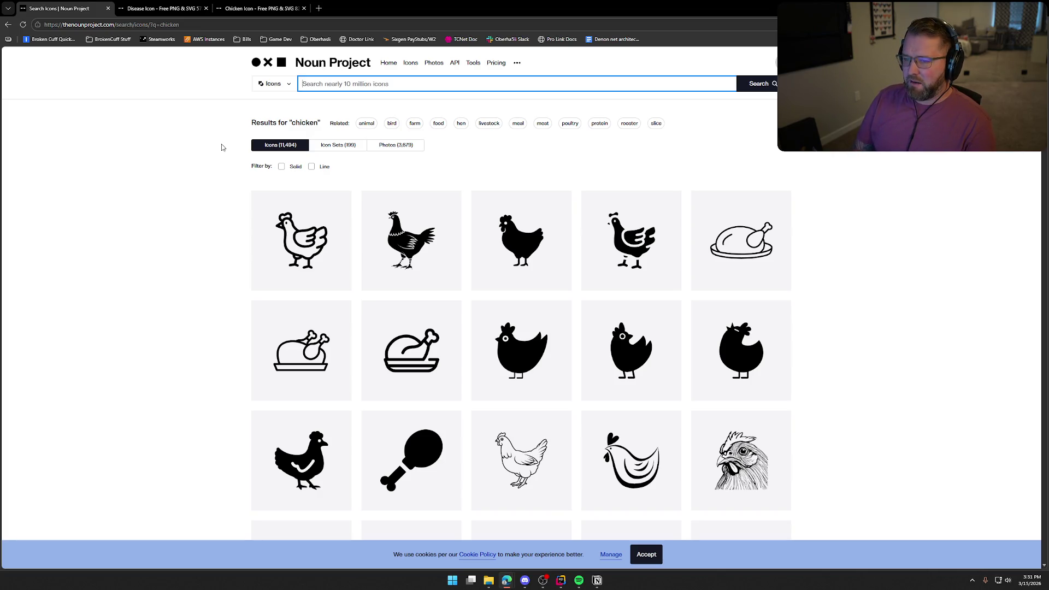
text(danger noodle)
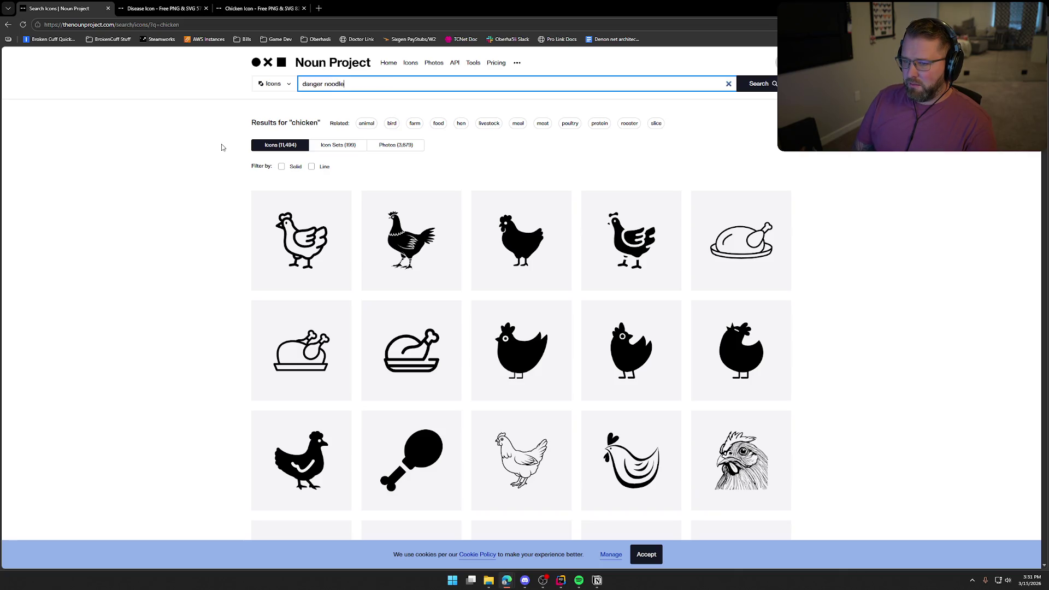
key(Return)
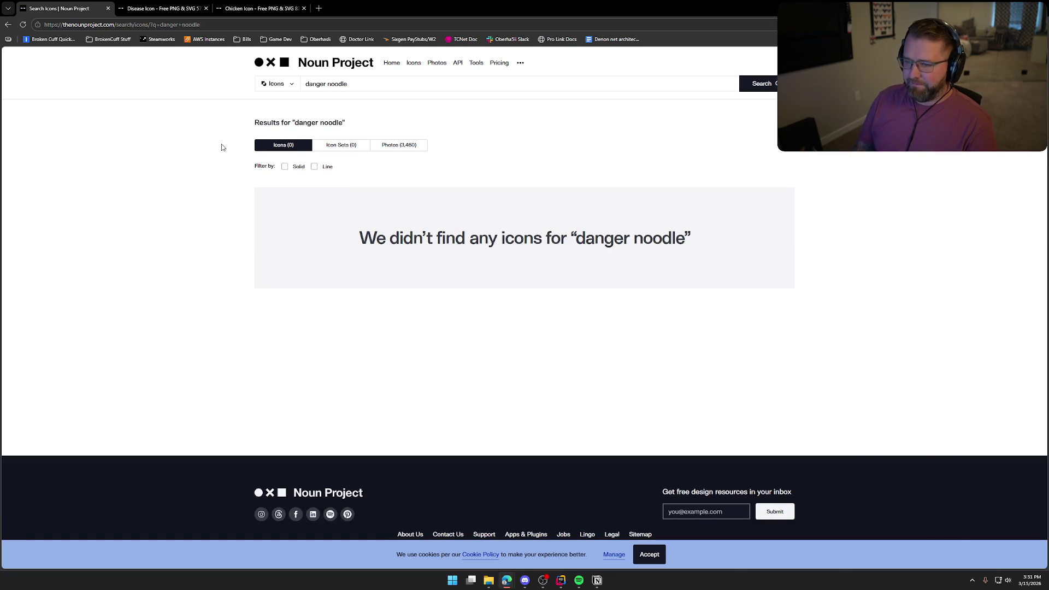
Search for 'snake' and open a coiled snake icon in a new tab.
key(slash)
key(ctrl+a)
text(sn)
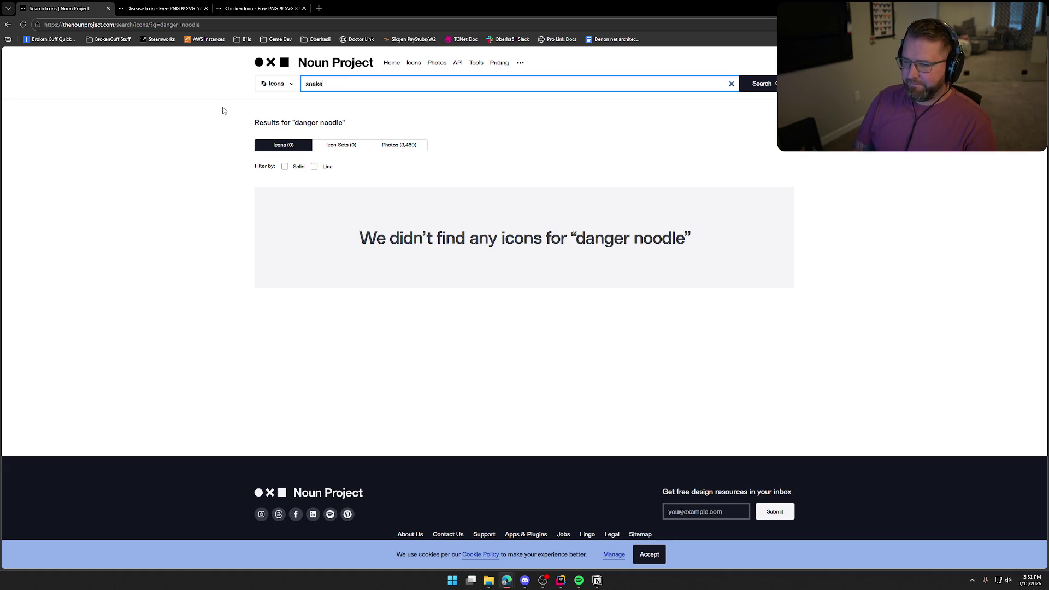
key(Return)
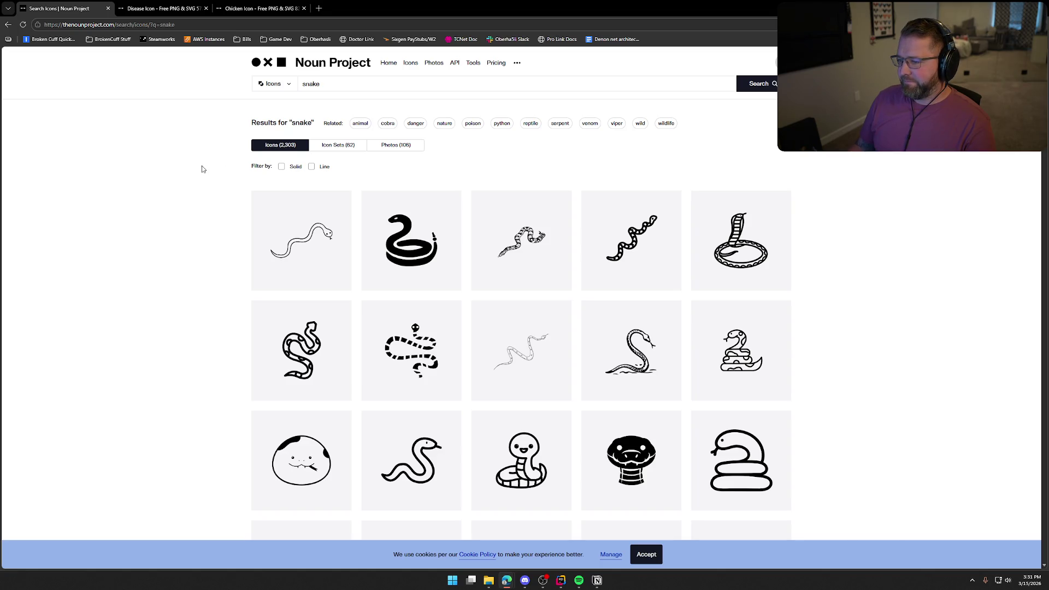
scroll(202, 168, down, 5)
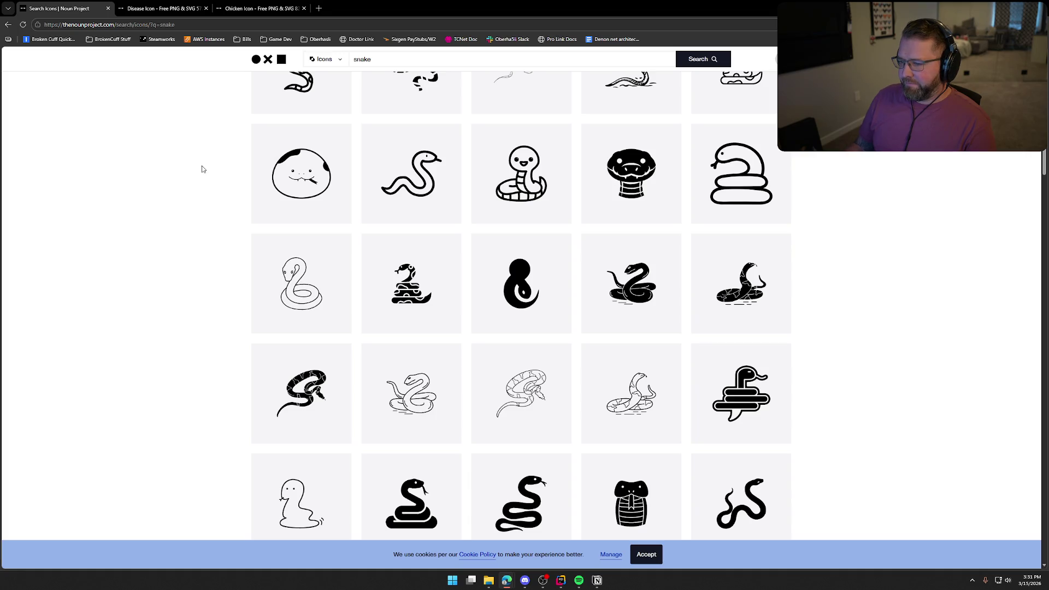
scroll(202, 169, down, 2)
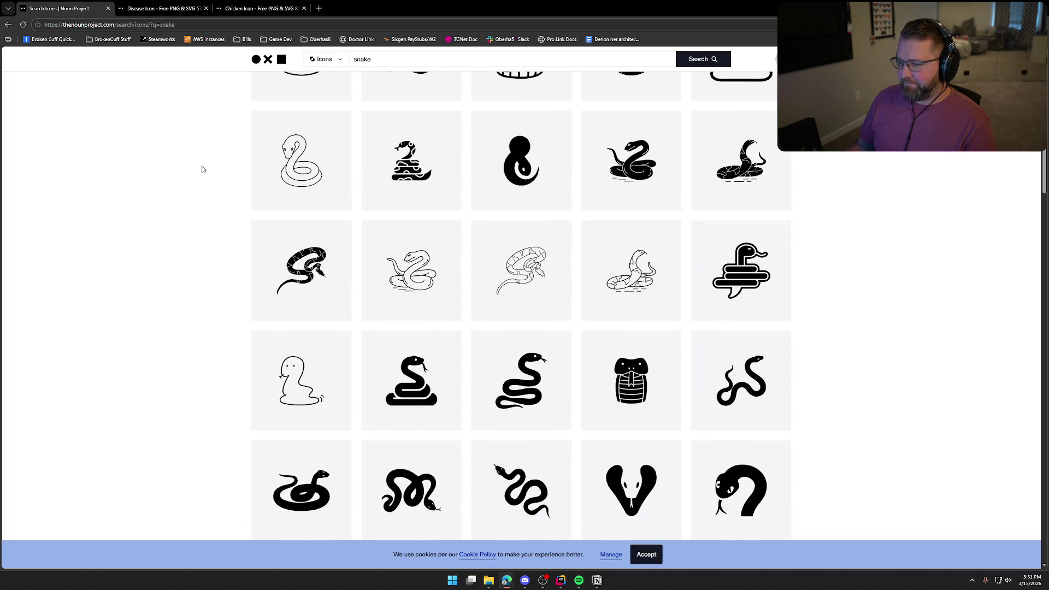
scroll(201, 168, down, 2)
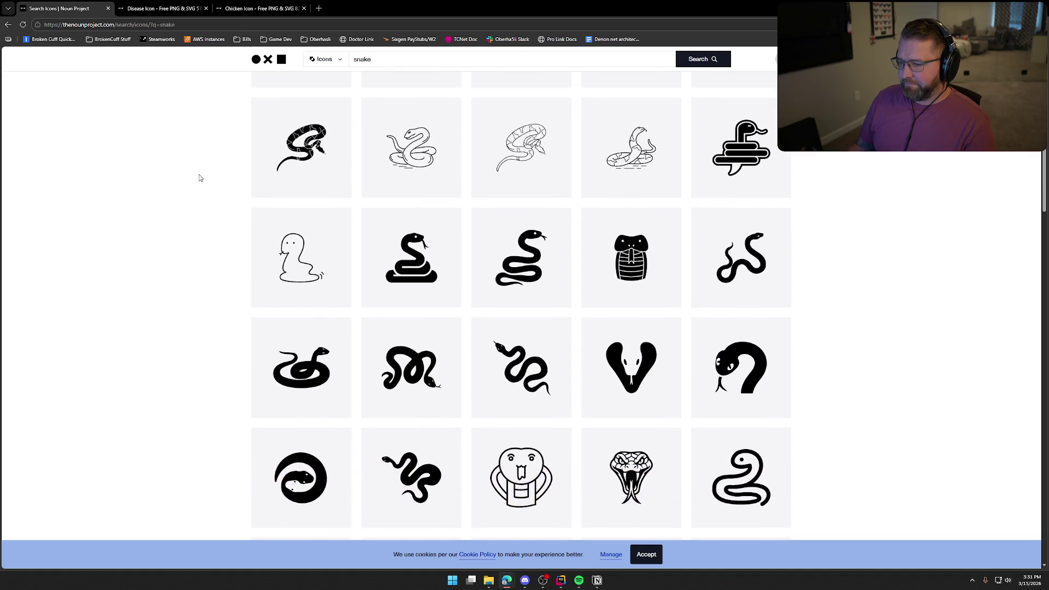
middle_click(409, 258)
Delete the 'snake' term from the search box.
scroll(215, 293, up, 10)
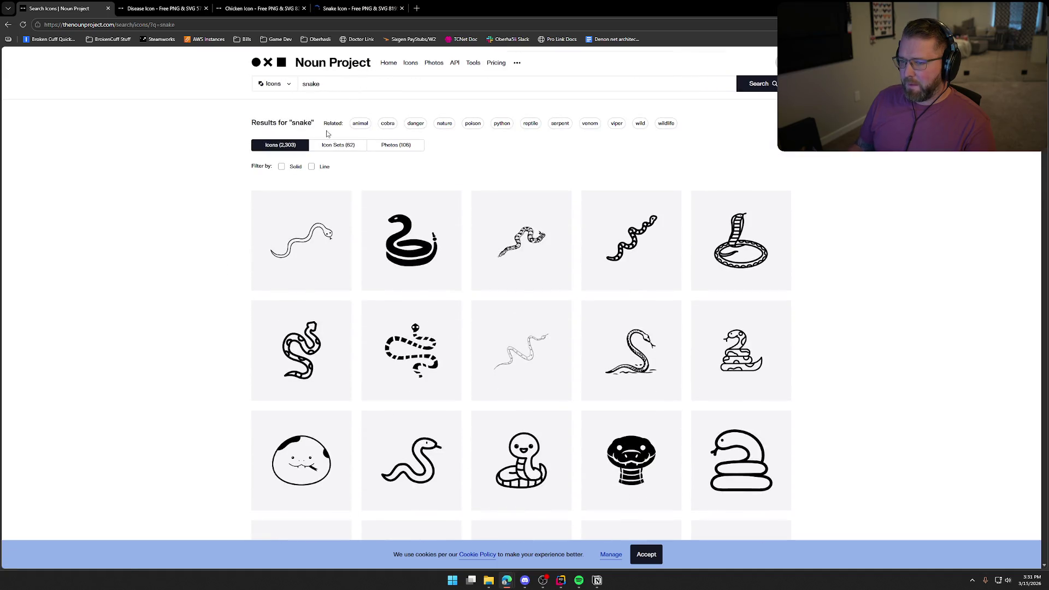
double_click(310, 83)
key(BackSpace)
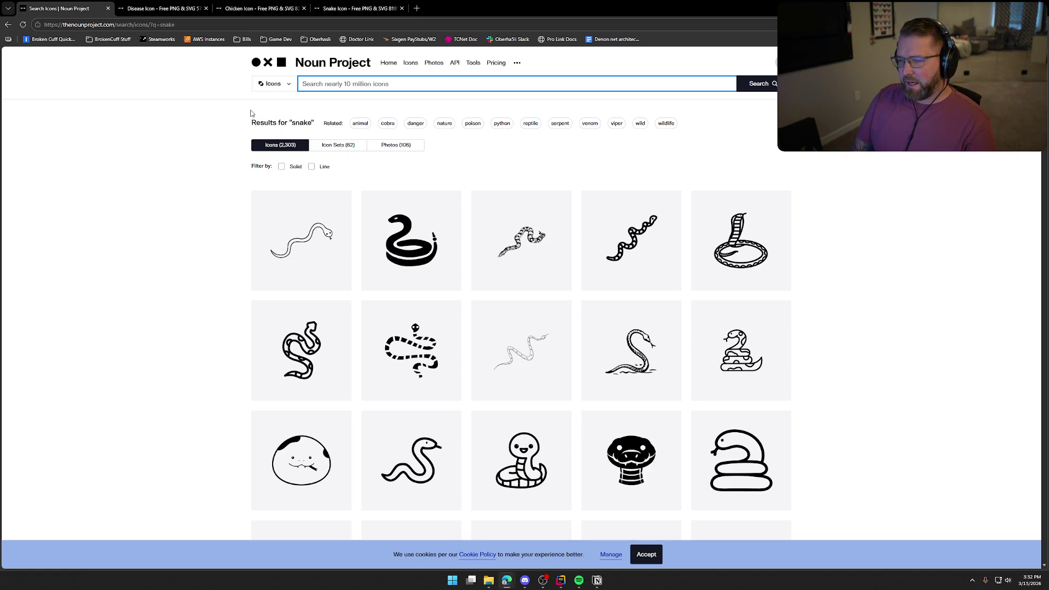
Search for 'frozen' and scroll down through the snowflake icons.
text(frozen)
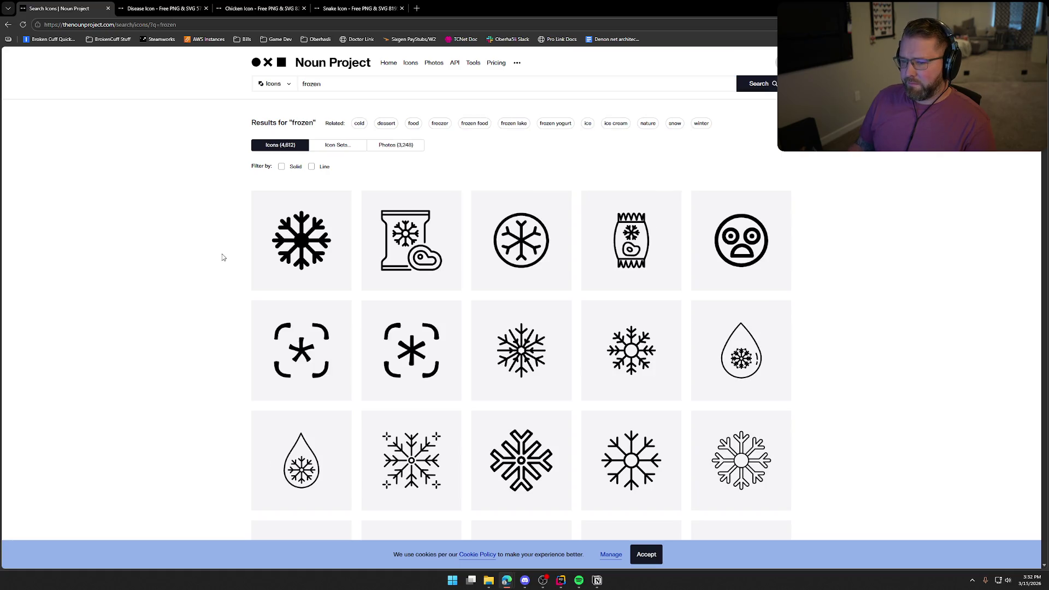
scroll(227, 254, down, 10)
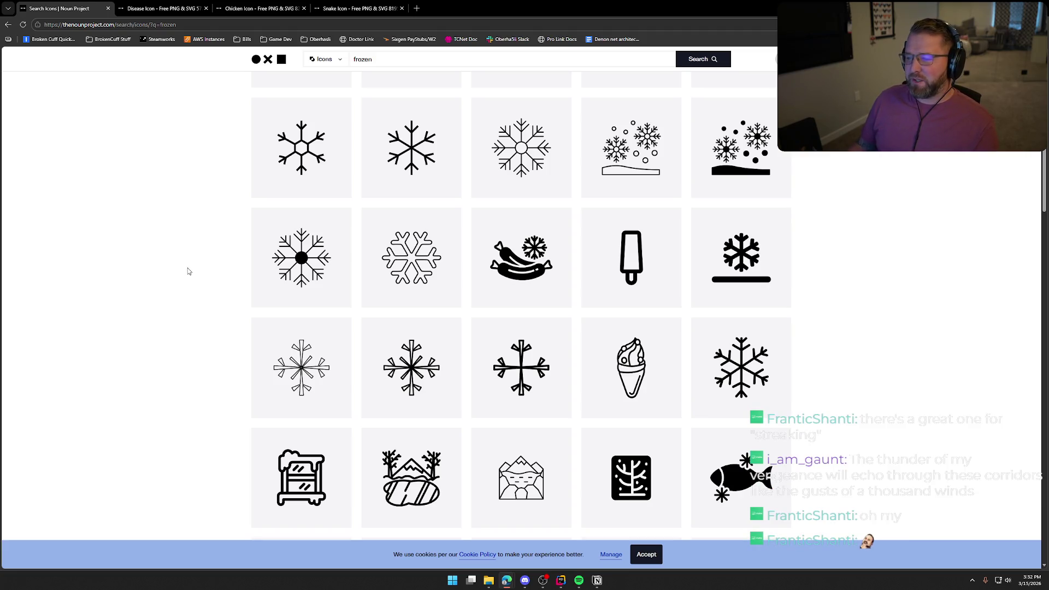
Replace the search with 'streaking' and browse its 82 icons.
key(slash)
text(streaking)
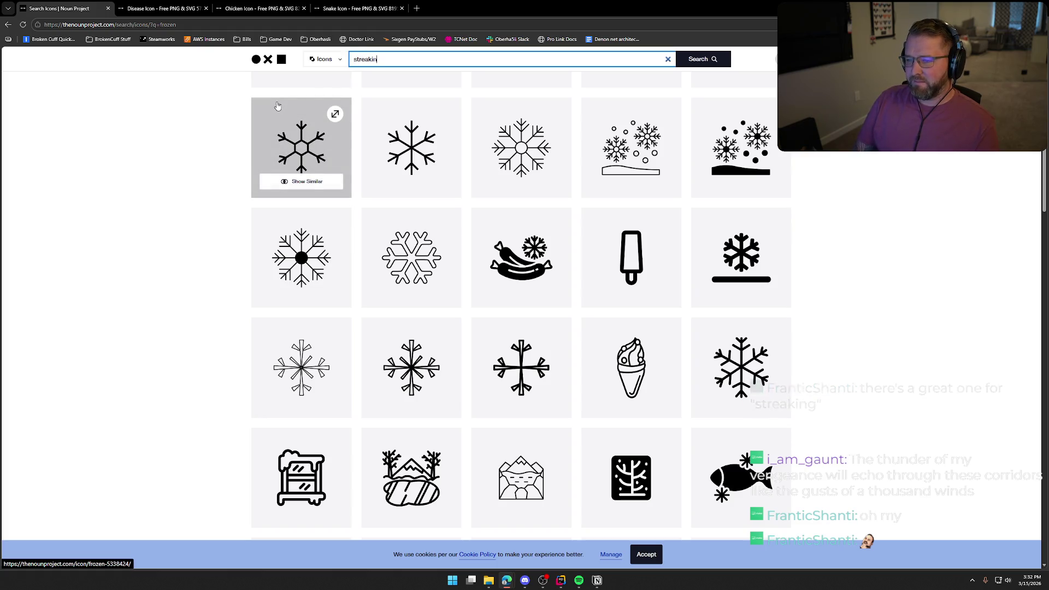
key(Return)
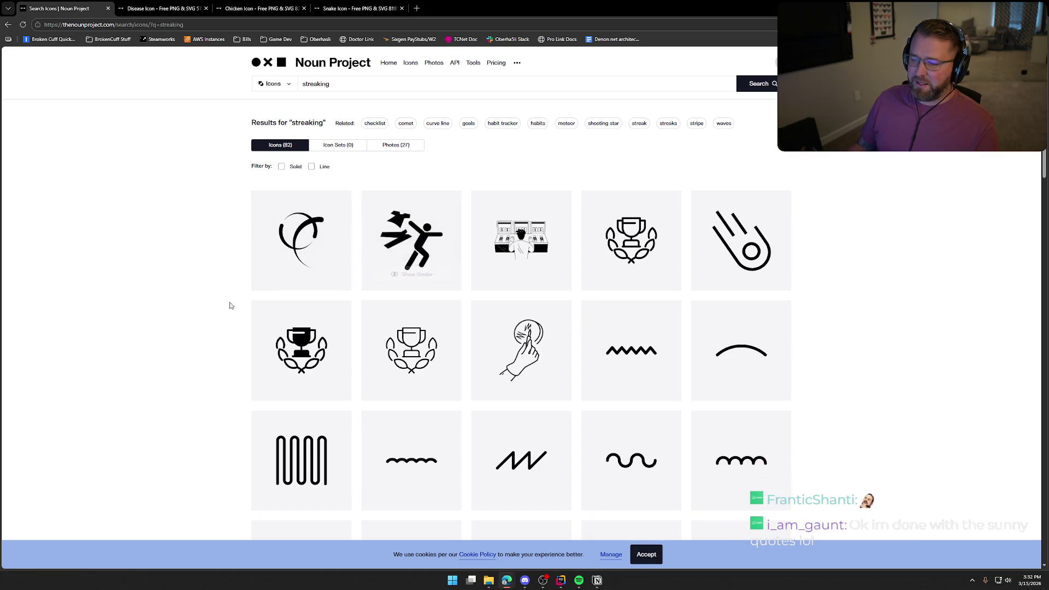
scroll(195, 330, down, 7)
scroll(194, 330, down, 6)
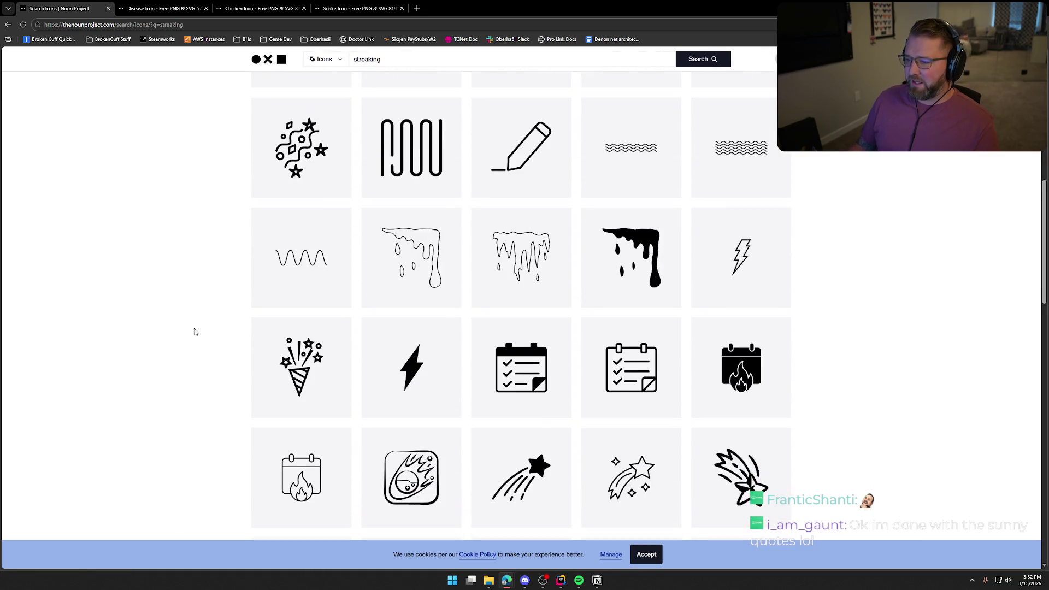
scroll(194, 330, up, 6)
scroll(195, 331, up, 8)
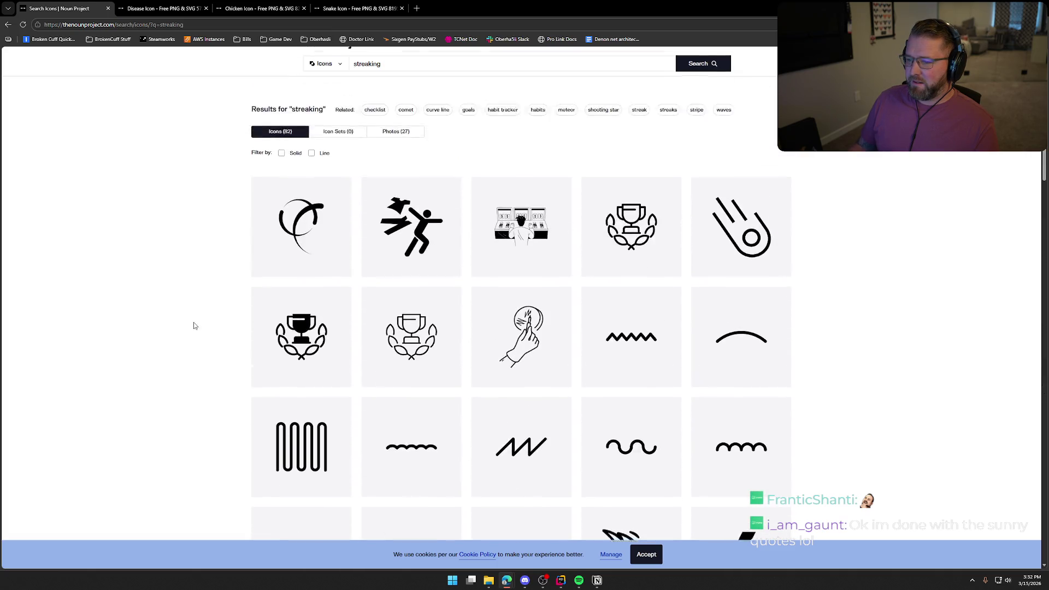
Open the running figure icon in a new tab and empty the search box.
middle_click(414, 248)
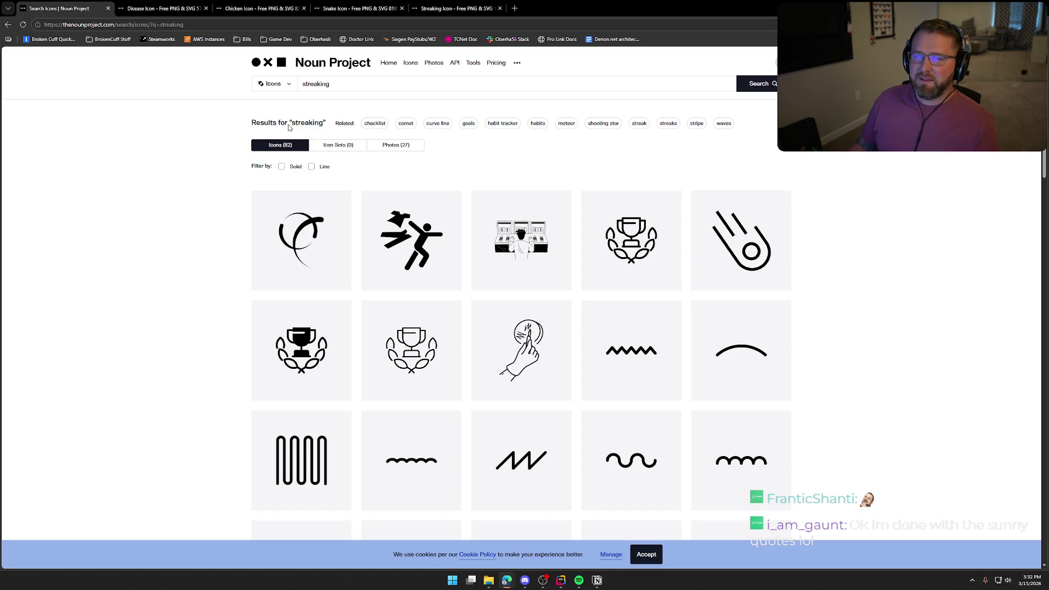
key(slash)
key(BackSpace)
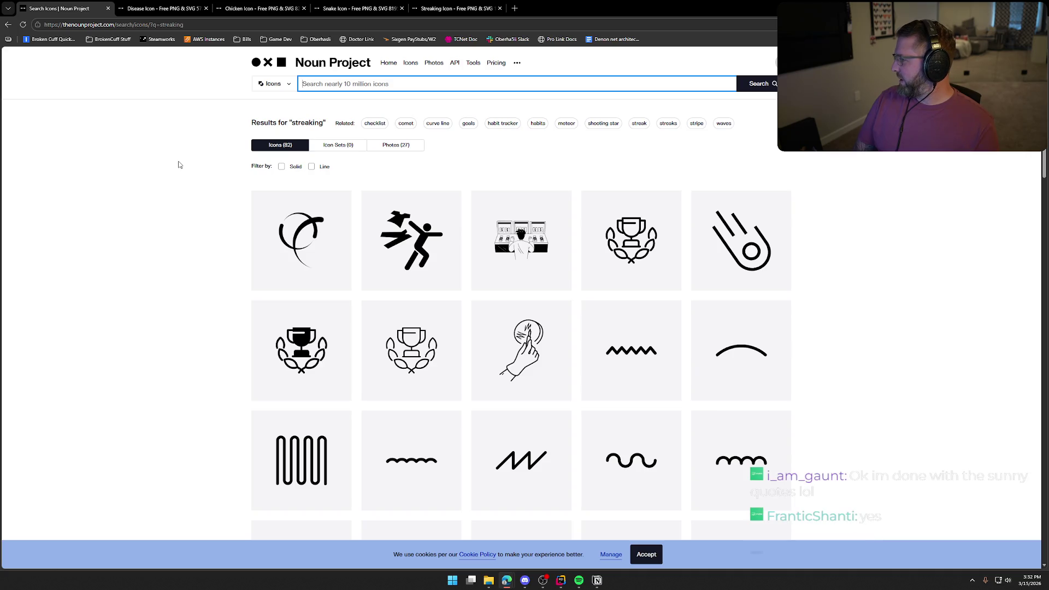
text(frozen)
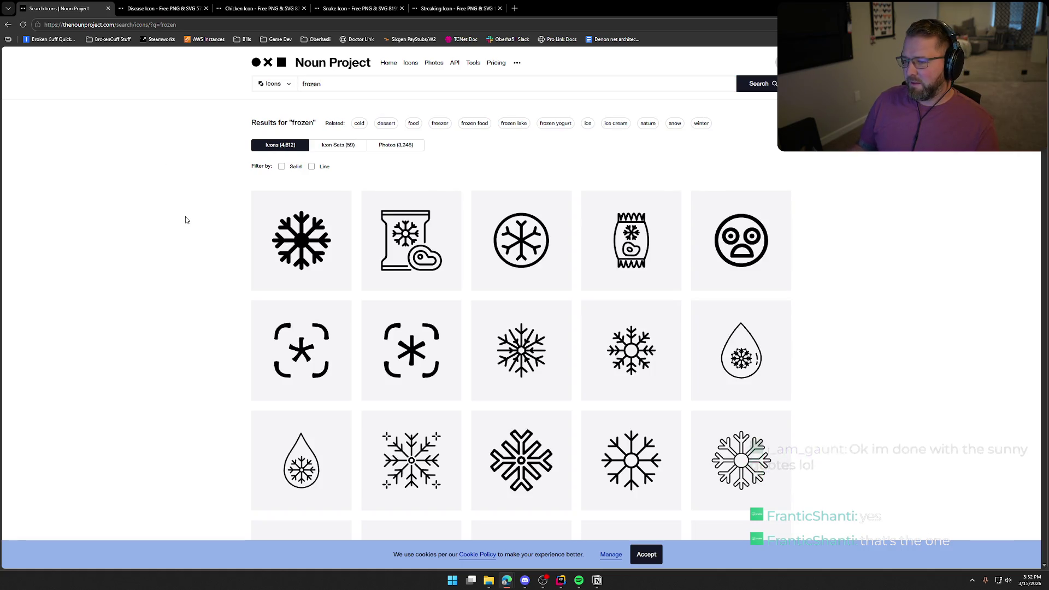
scroll(185, 220, down, 3)
scroll(186, 219, down, 4)
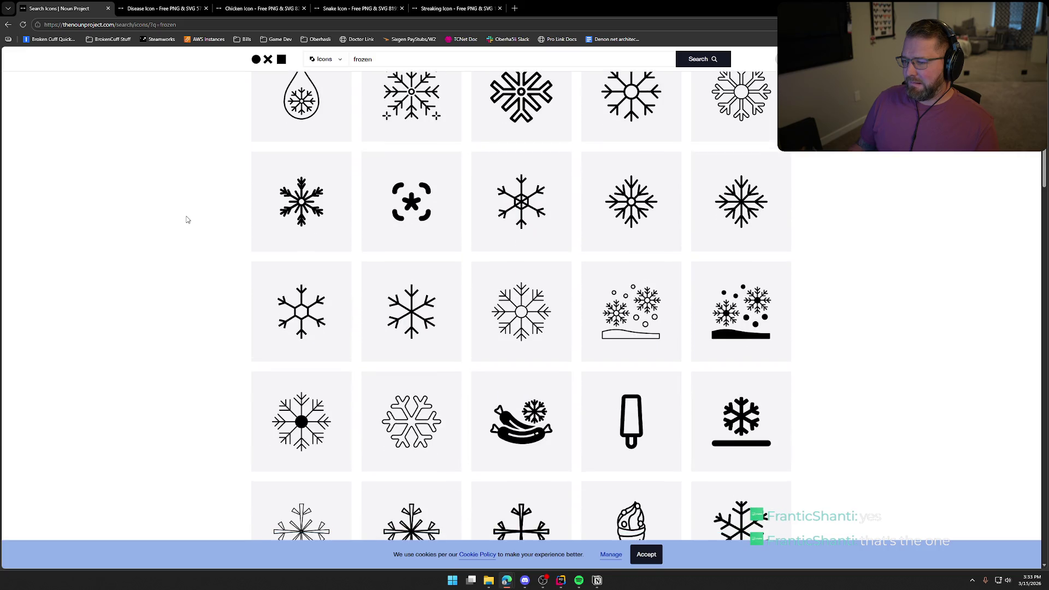
scroll(186, 219, down, 3)
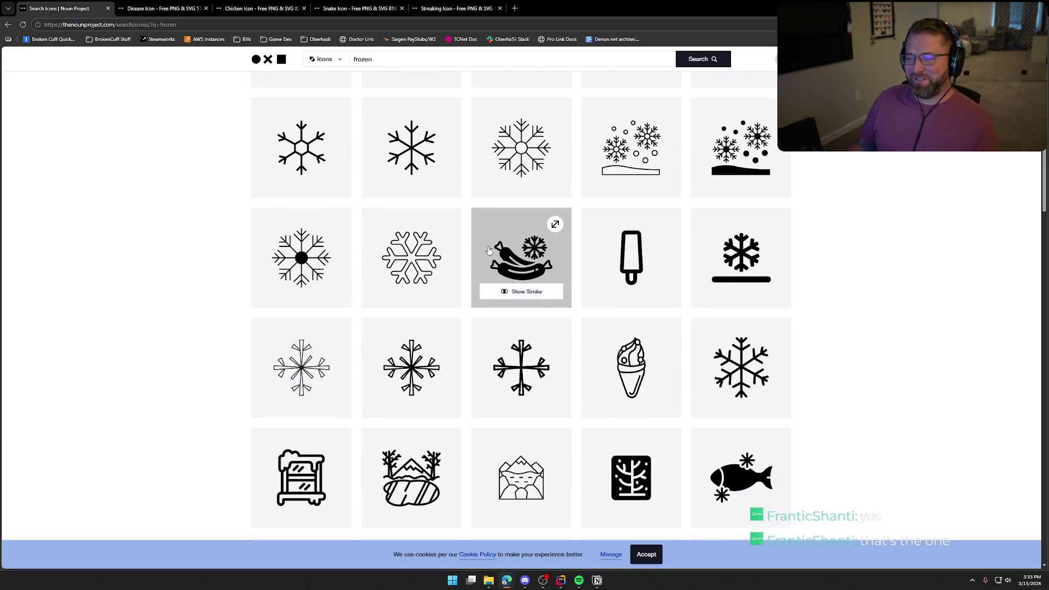
scroll(229, 279, down, 2)
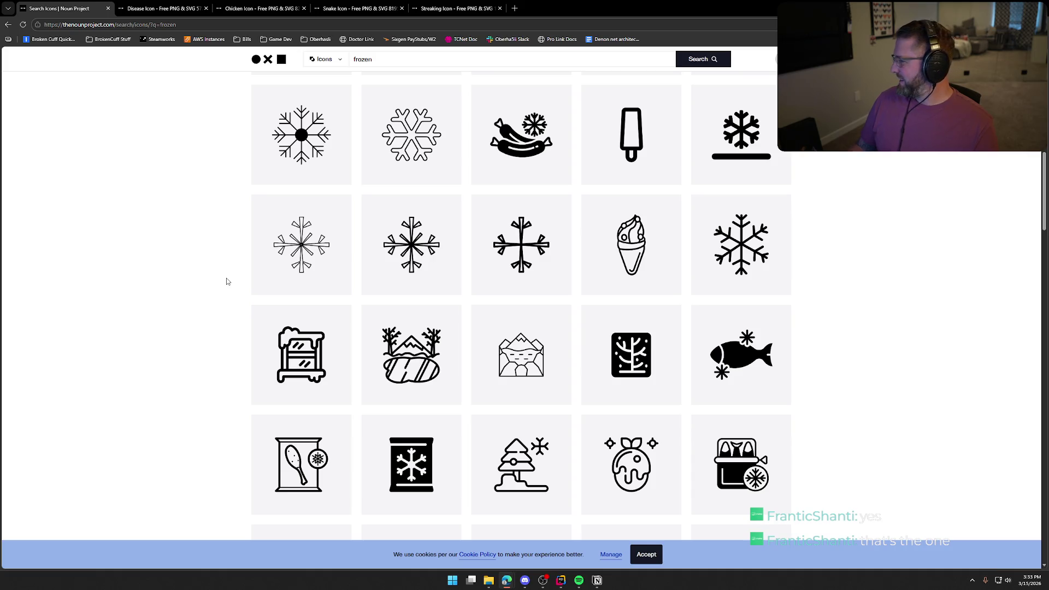
scroll(227, 281, down, 2)
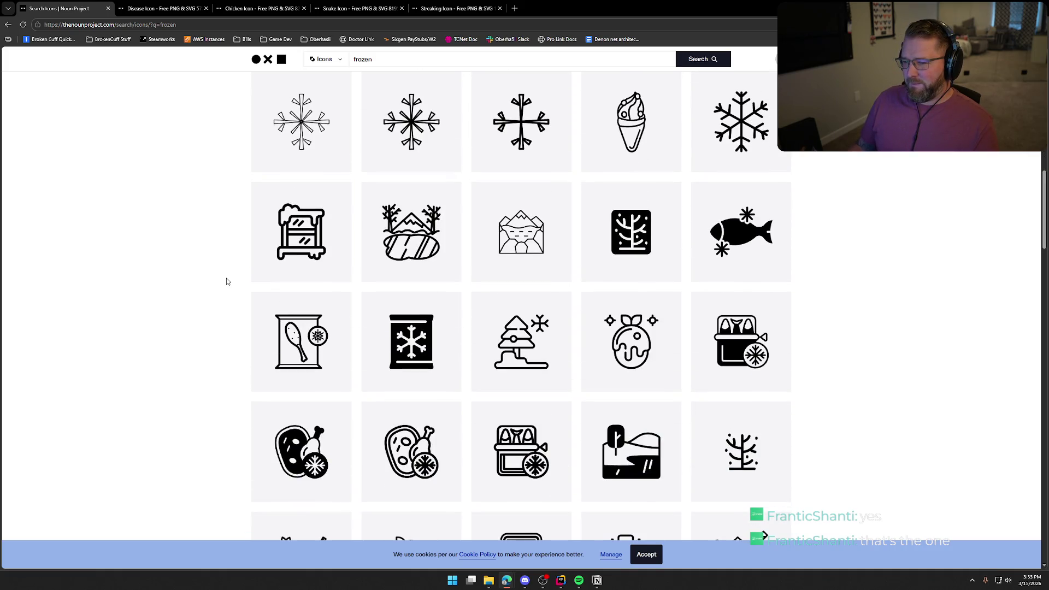
scroll(228, 281, down, 3)
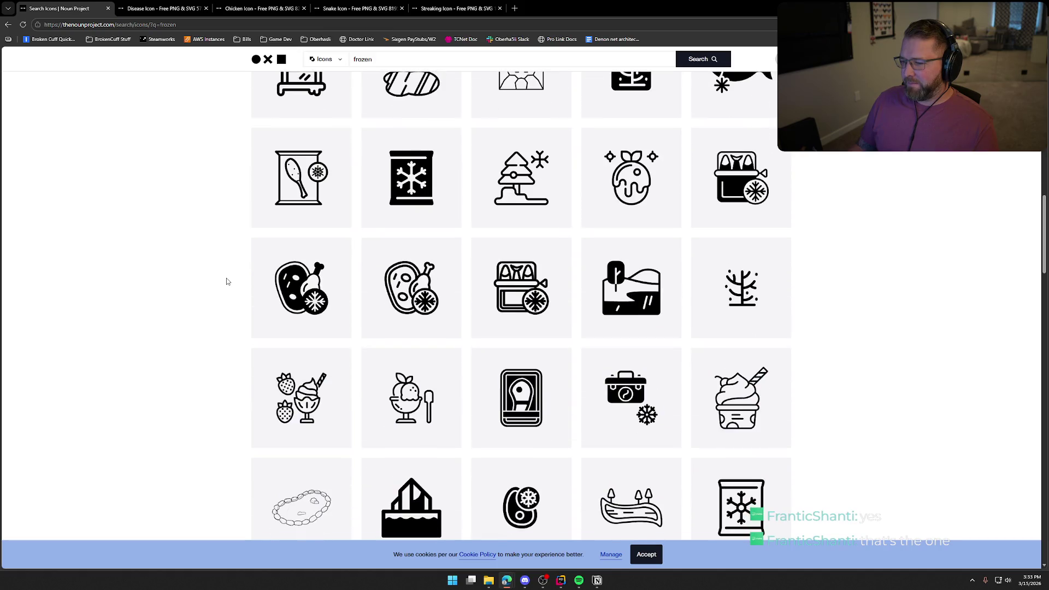
scroll(228, 281, down, 6)
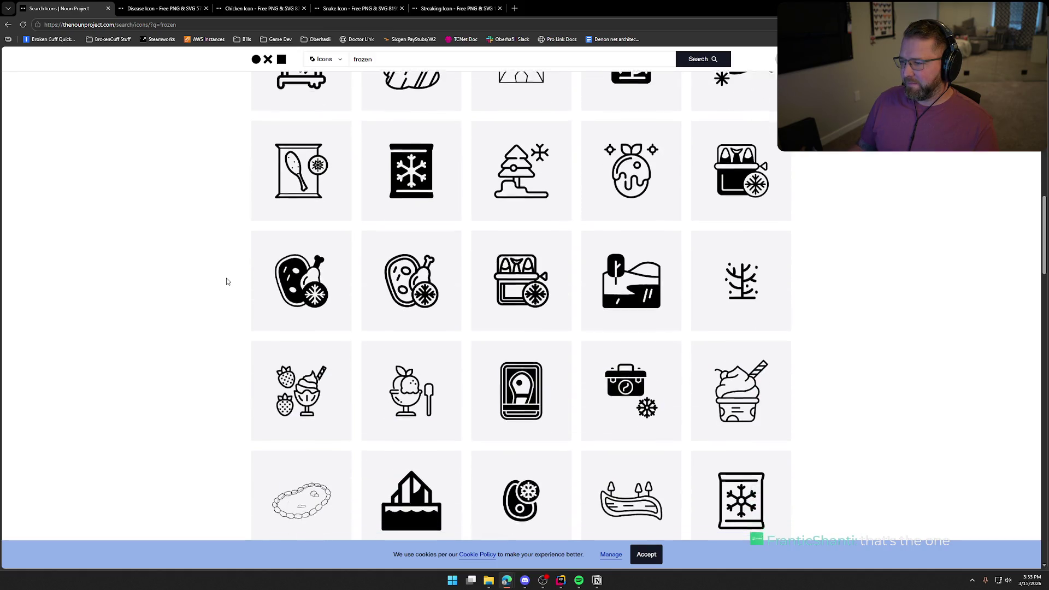
scroll(228, 281, down, 3)
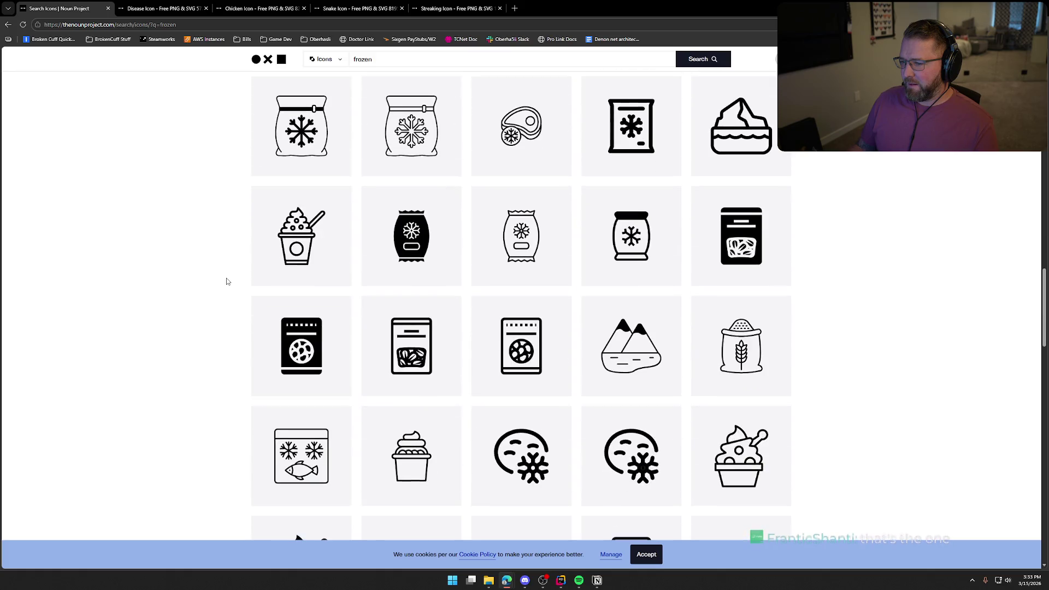
scroll(228, 281, down, 3)
scroll(228, 281, down, 10)
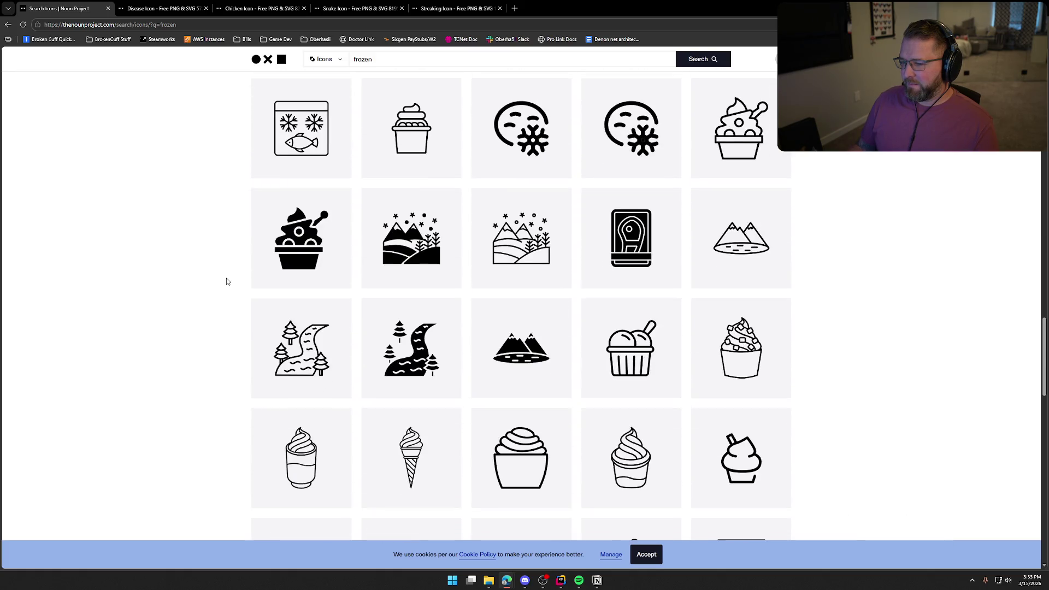
scroll(228, 281, down, 11)
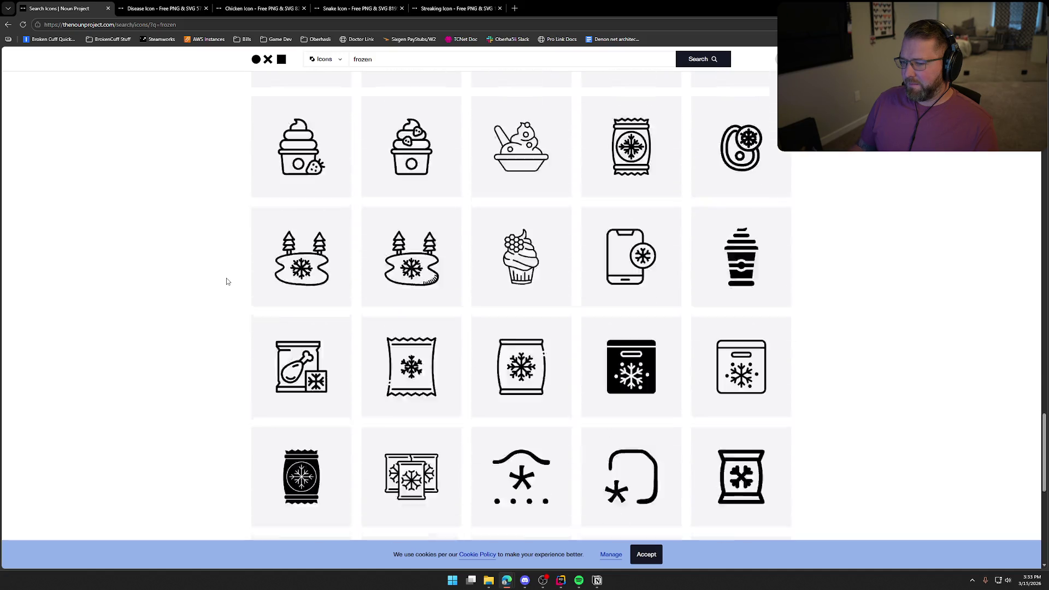
Refine the search to 'frozen person' and check the results.
click(393, 64)
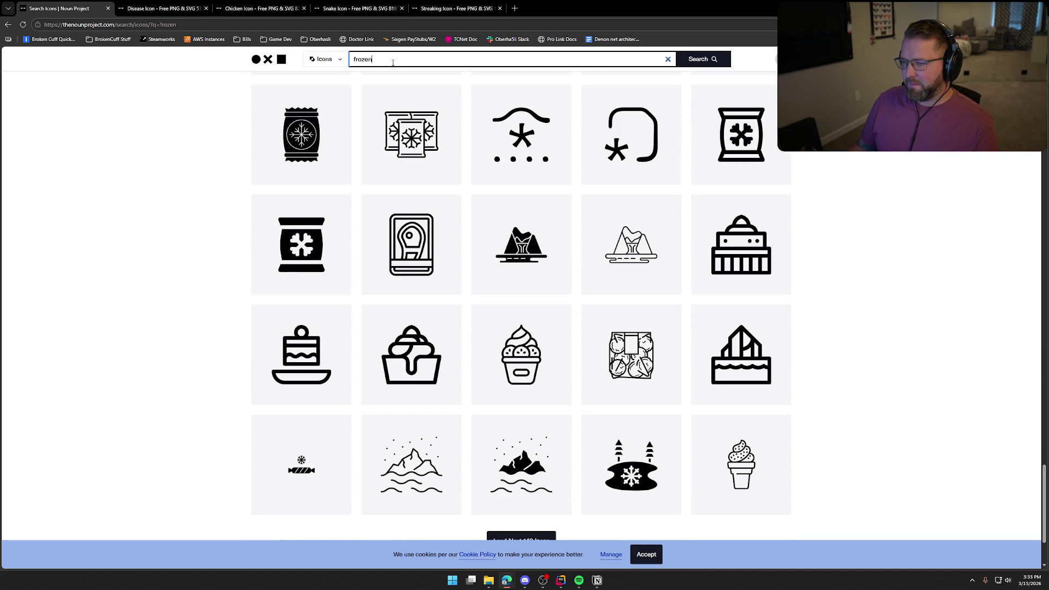
text(person)
key(Return)
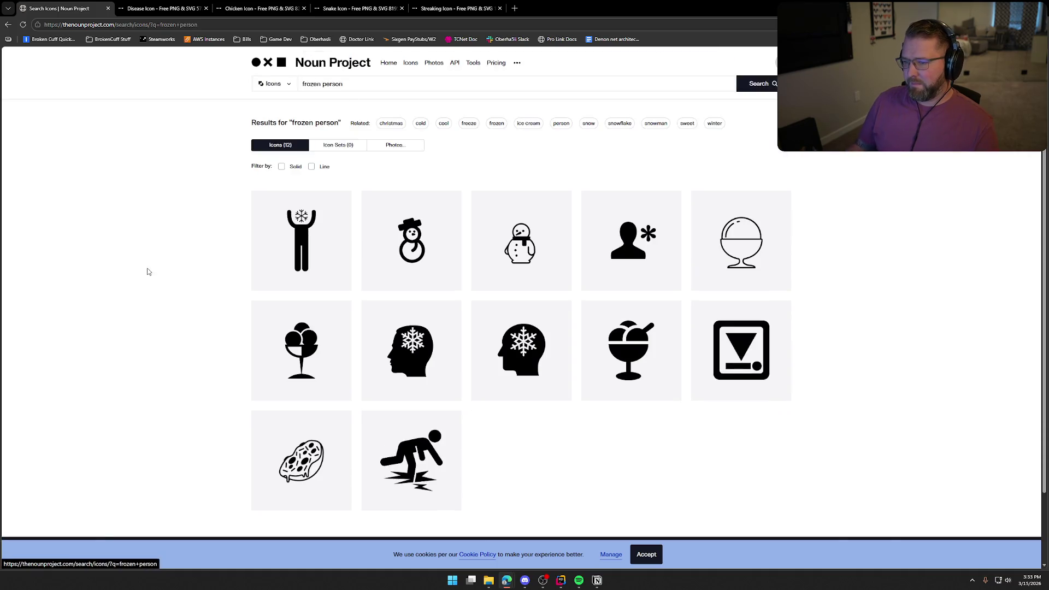
scroll(168, 256, down, 2)
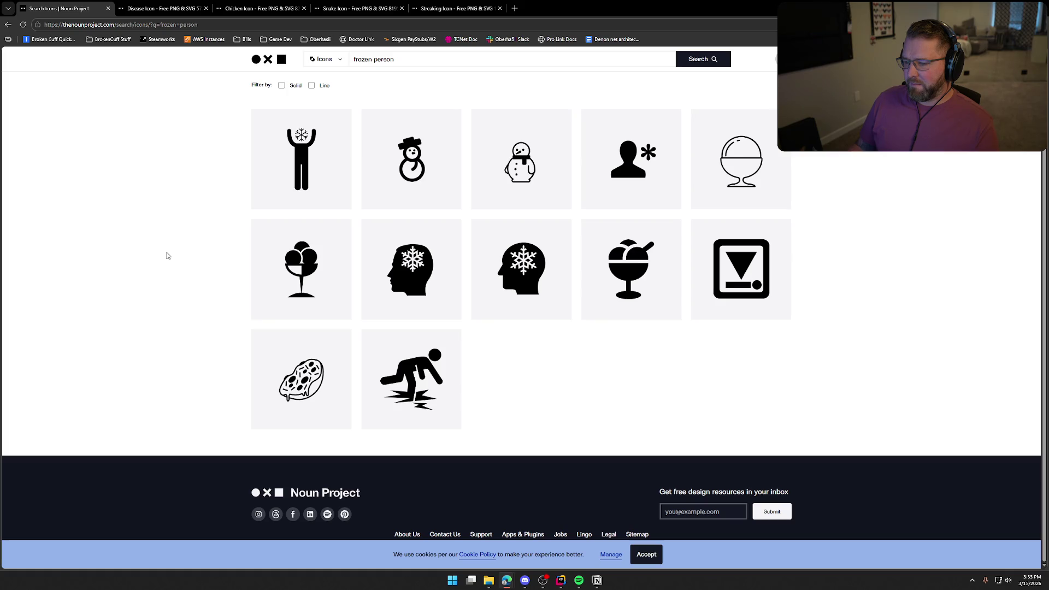
scroll(167, 255, up, 2)
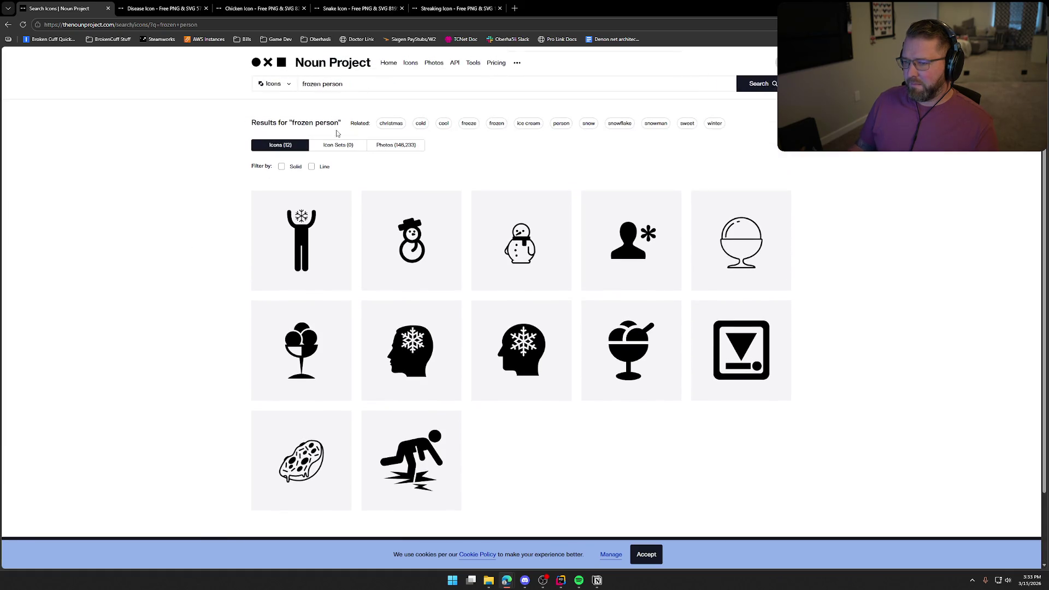
Change the query to 'ice person' and scroll through its results.
drag(317, 84, 288, 94)
text(ice)
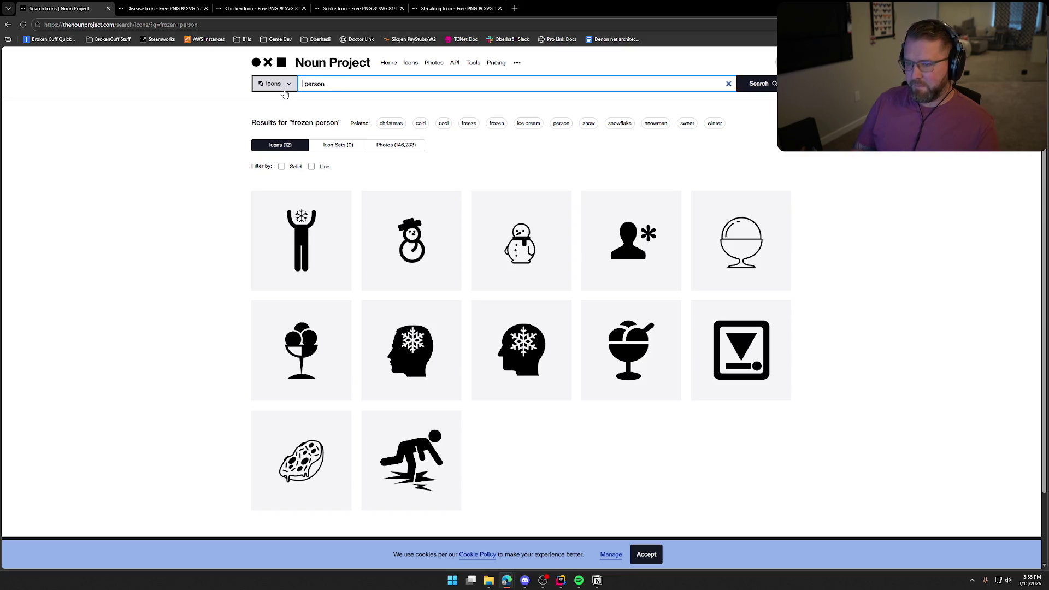
key(Return)
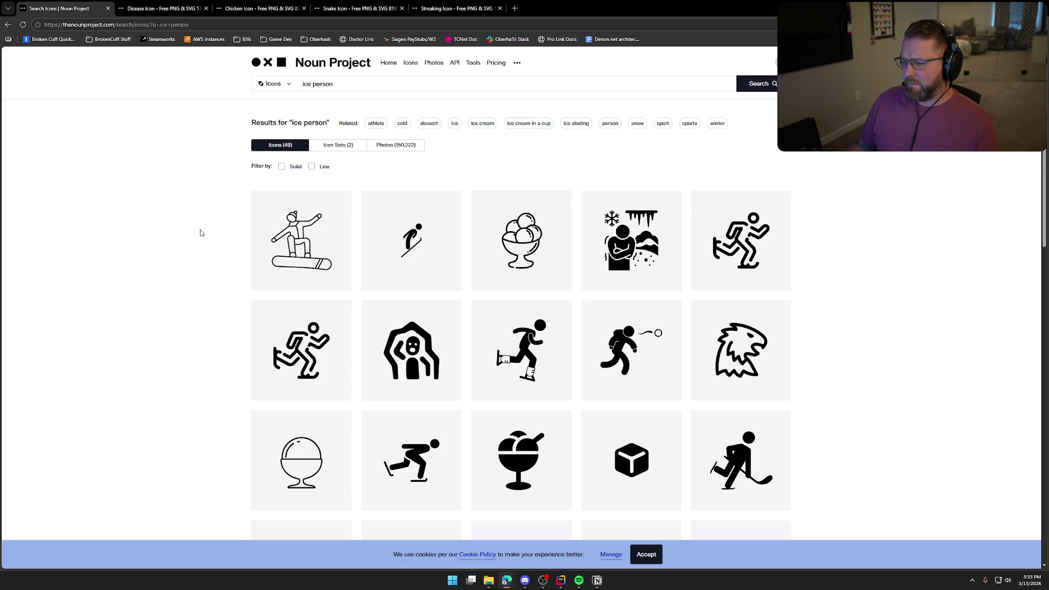
scroll(201, 233, down, 5)
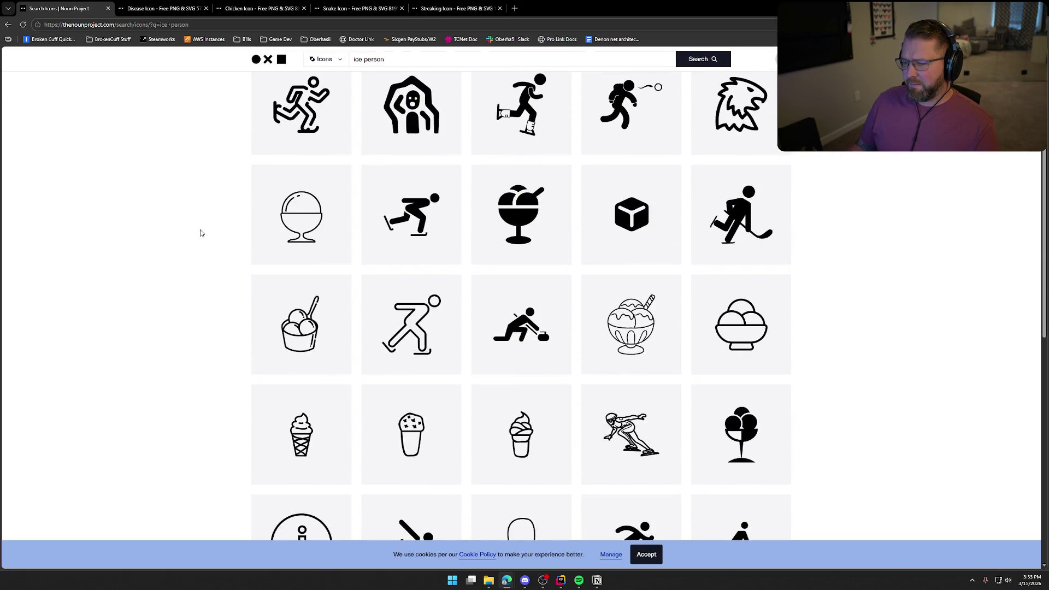
scroll(200, 233, down, 2)
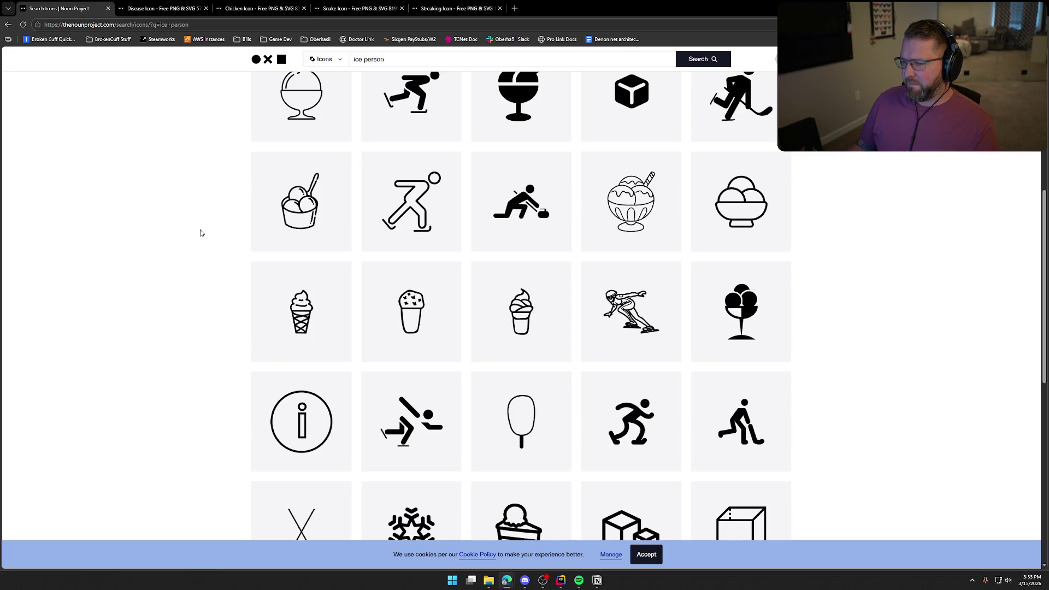
scroll(201, 233, down, 3)
scroll(201, 233, down, 6)
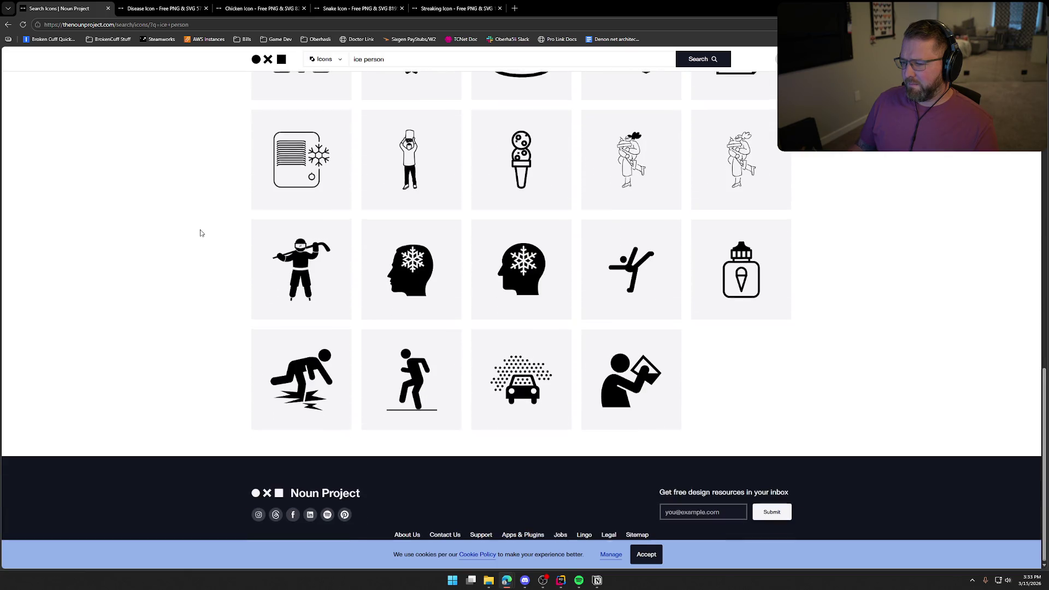
scroll(200, 233, up, 12)
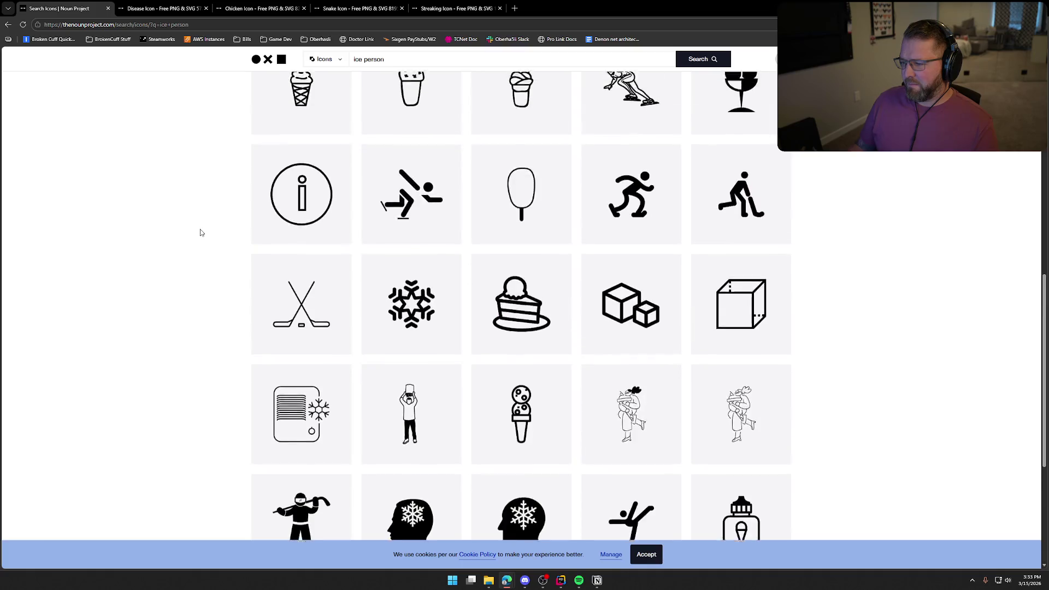
Search 'freeze person', open the first abnormal freeze icon in a new tab, and clear the query.
click(318, 86)
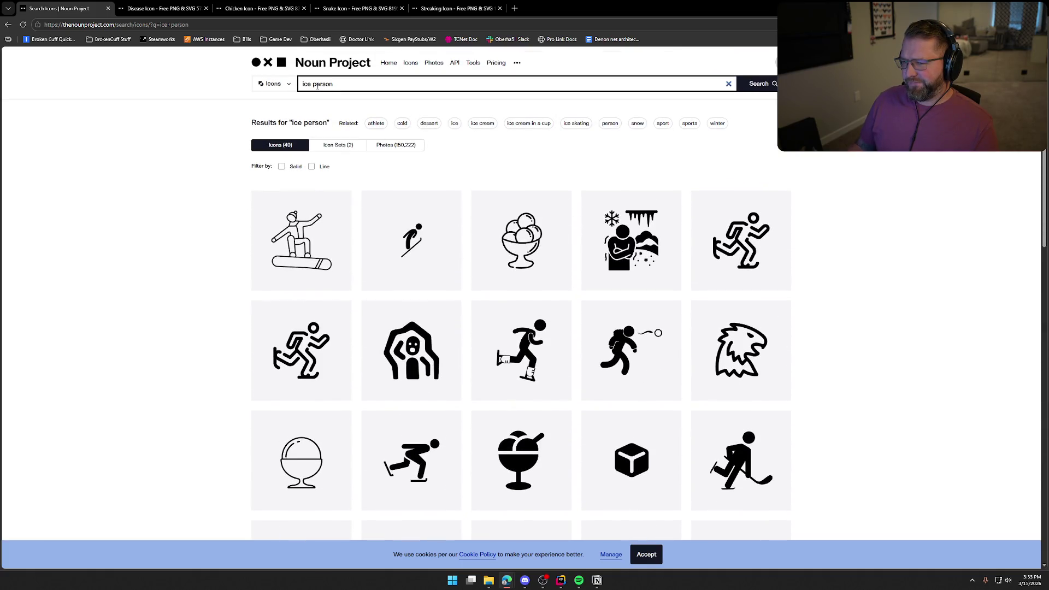
double_click(310, 84)
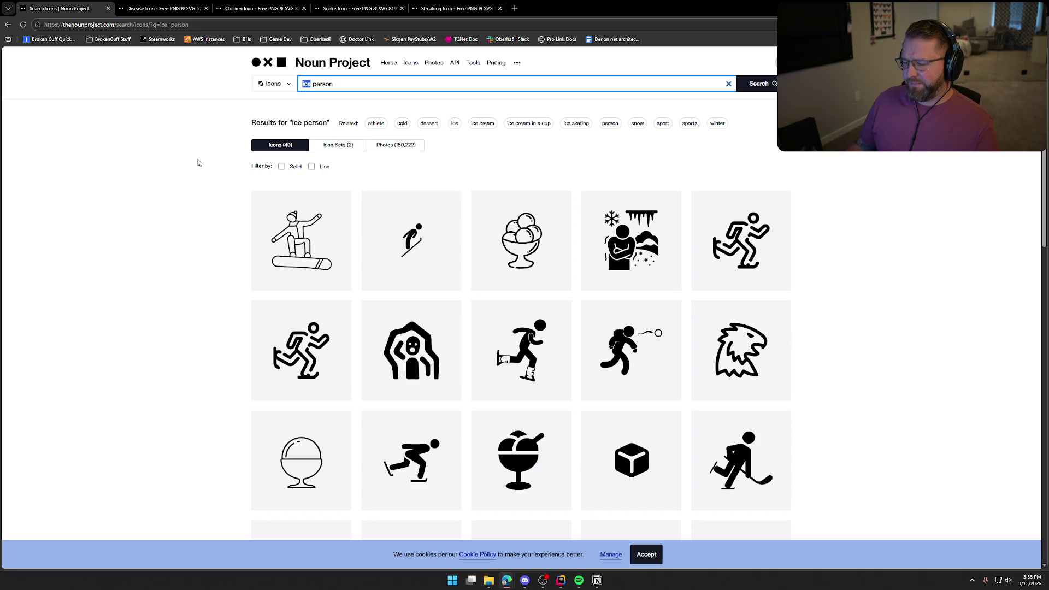
text(freeze)
key(Return)
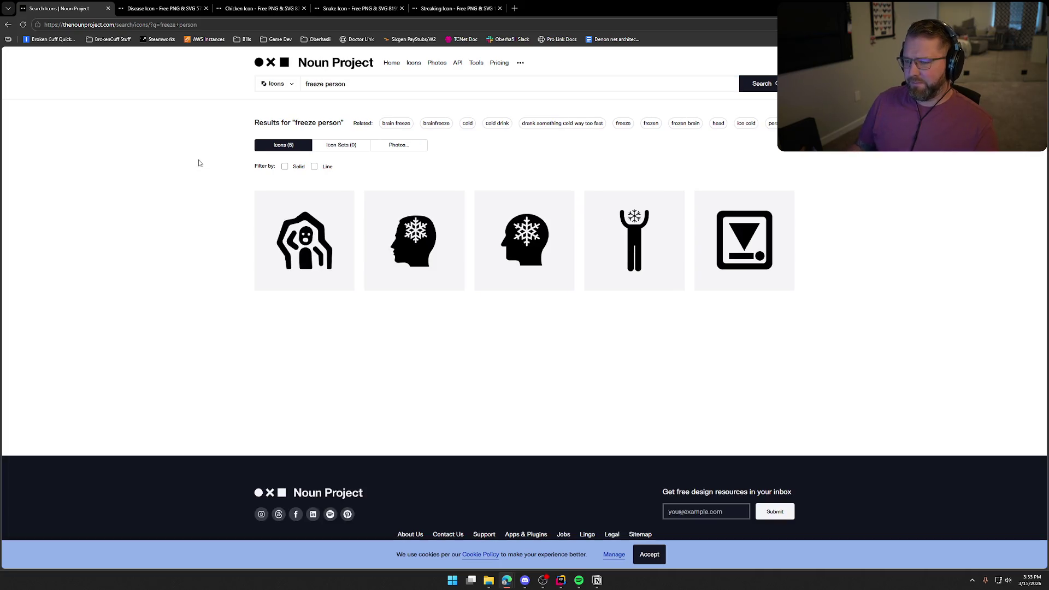
middle_click(317, 240)
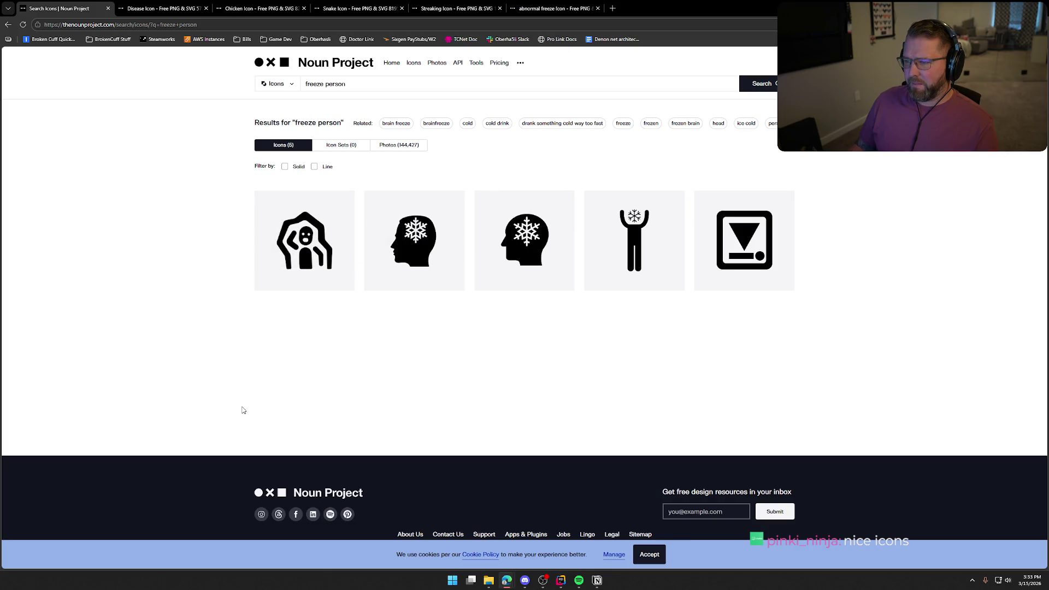
click(325, 84)
key(ctrl+a)
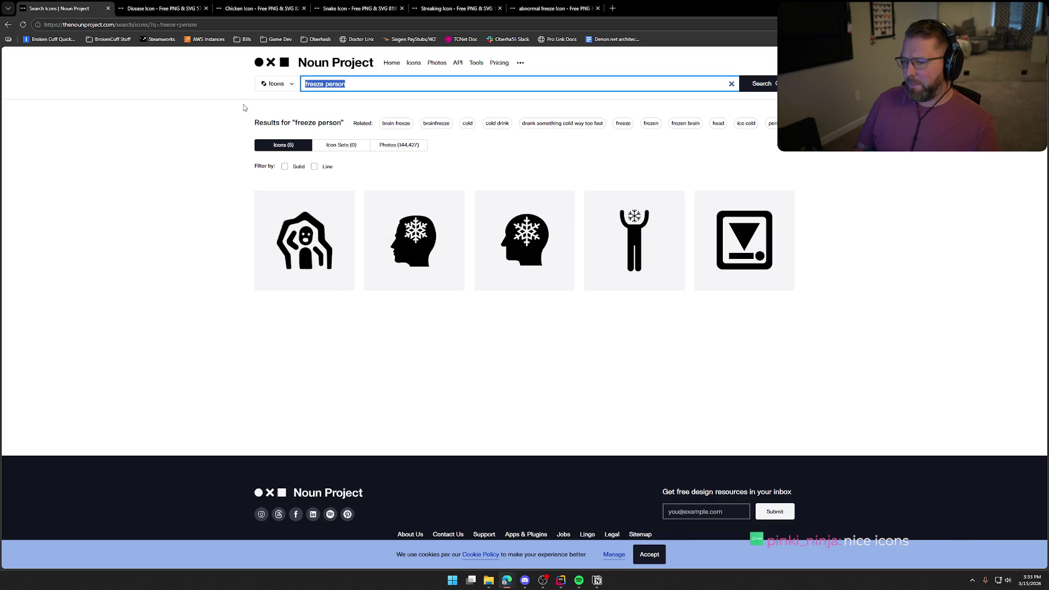
key(BackSpace)
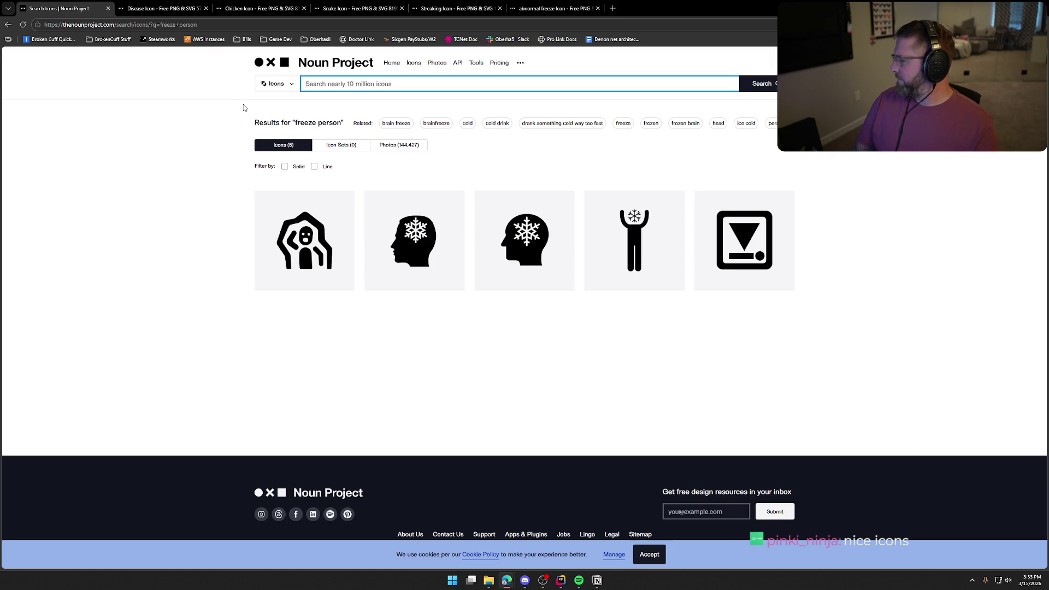
Search icons for 'boat' and glance at the results.
text(boat)
key(Return)
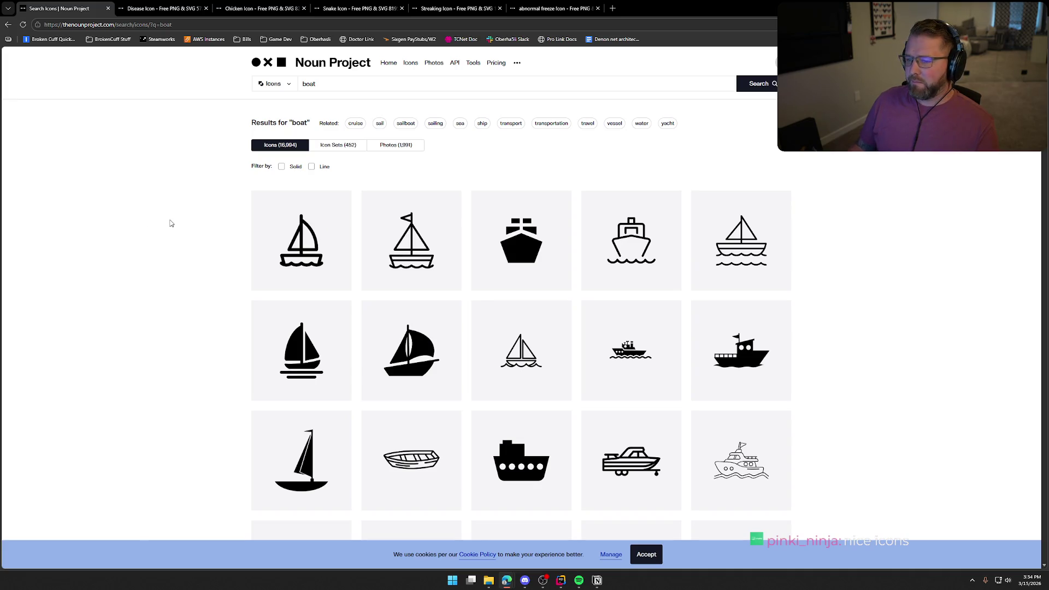
scroll(194, 224, down, 3)
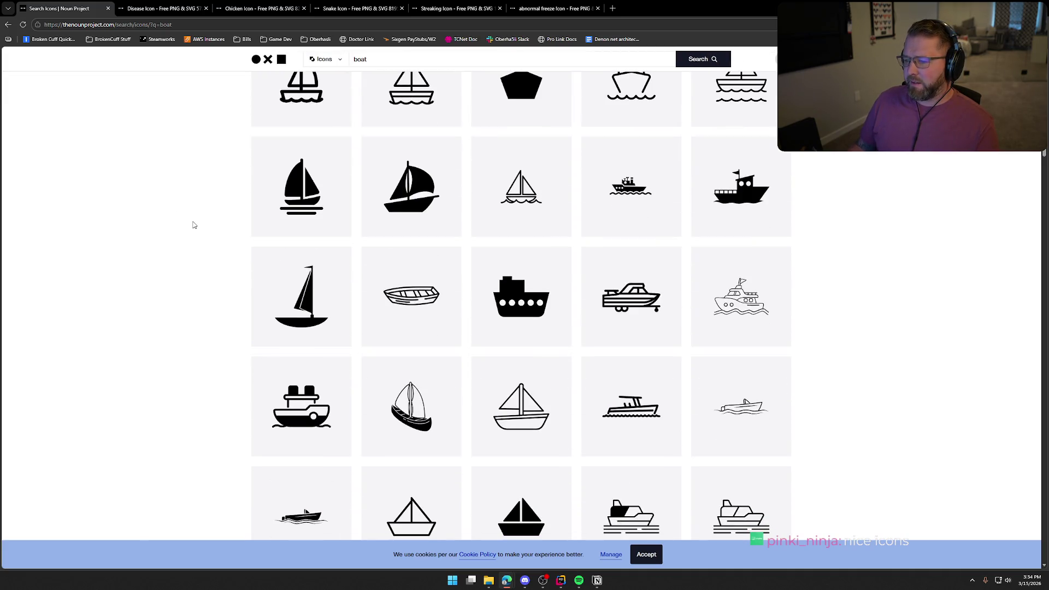
scroll(193, 224, up, 3)
Change the query to 'wagon float' and run it.
click(377, 86)
text(wagon)
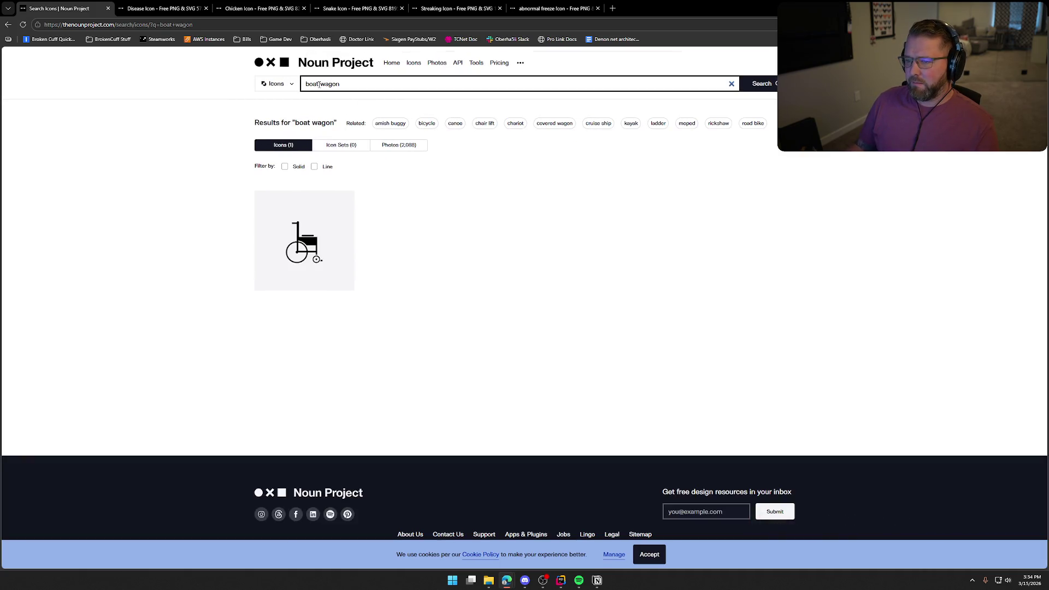
double_click(312, 84)
key(BackSpace)
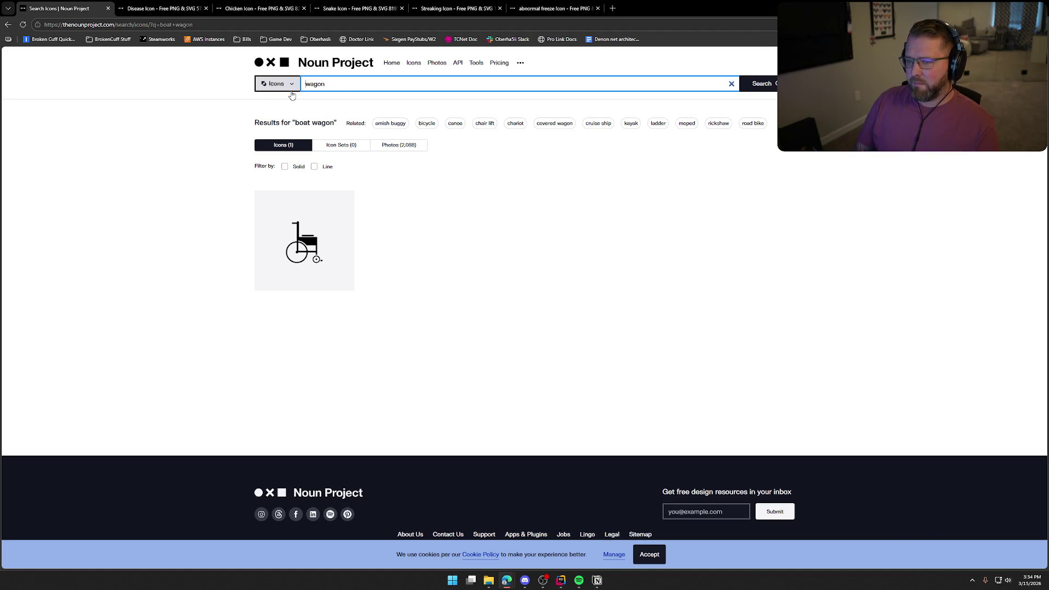
text(float)
key(Return)
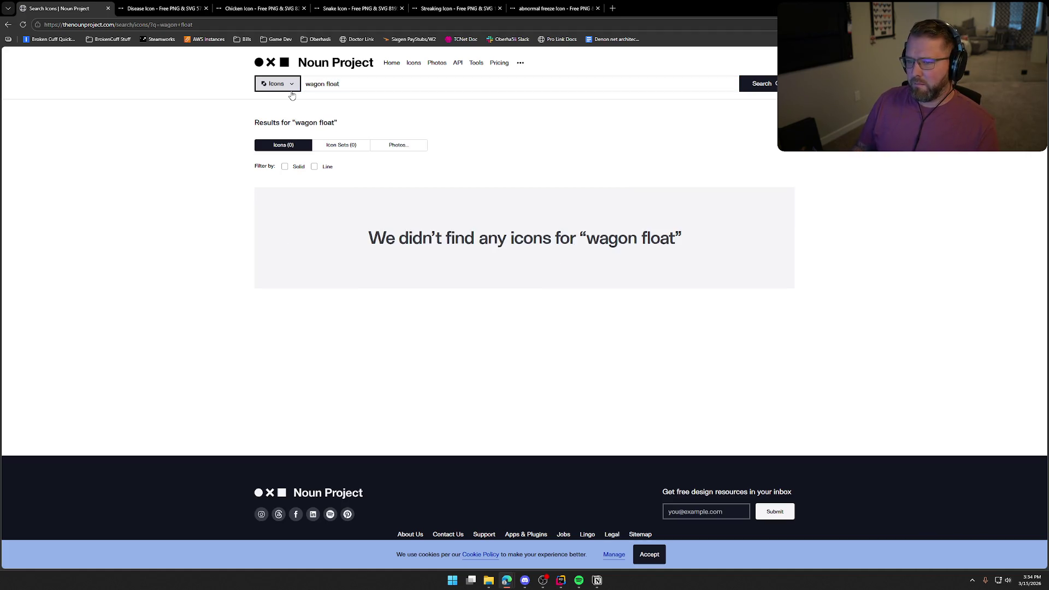
Search 'wagon' alone, then 'wagon water', which returns four icons.
click(328, 85)
double_click(332, 85)
key(BackSpace)
key(Return)
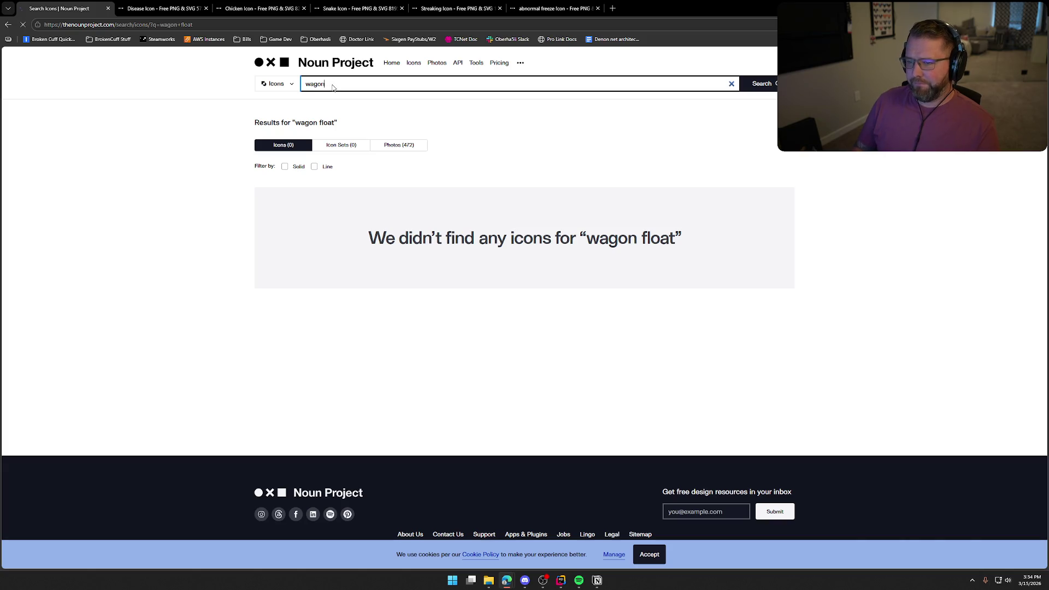
scroll(171, 275, down, 1)
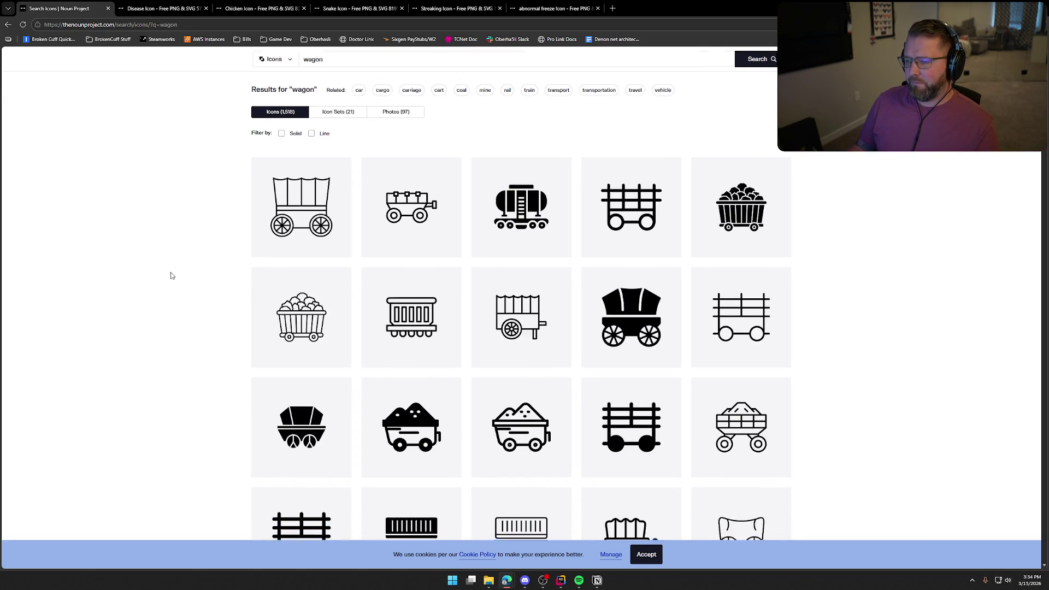
scroll(171, 275, up, 1)
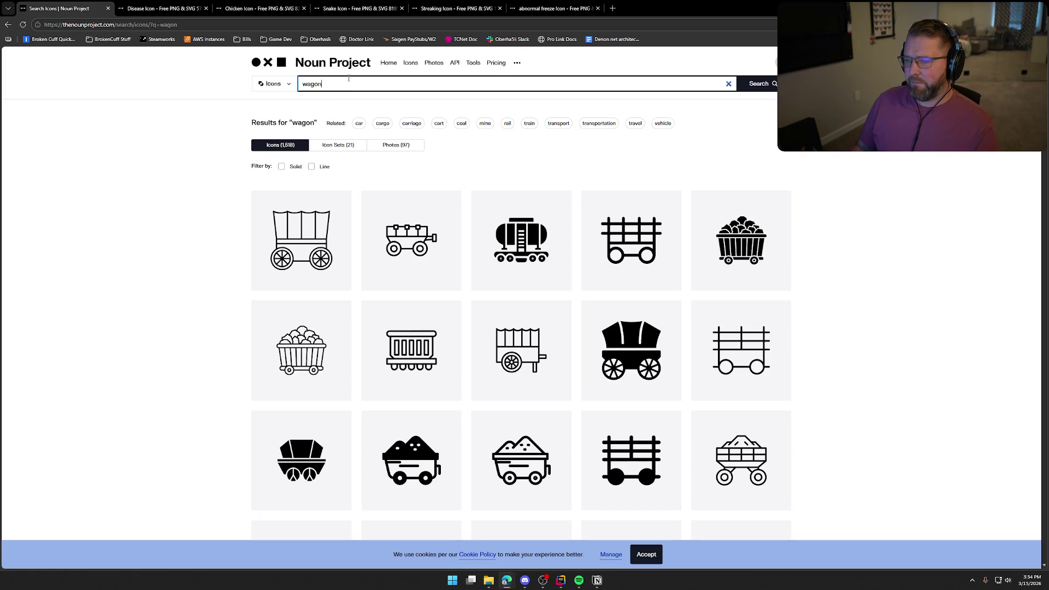
text( water)
key(Return)
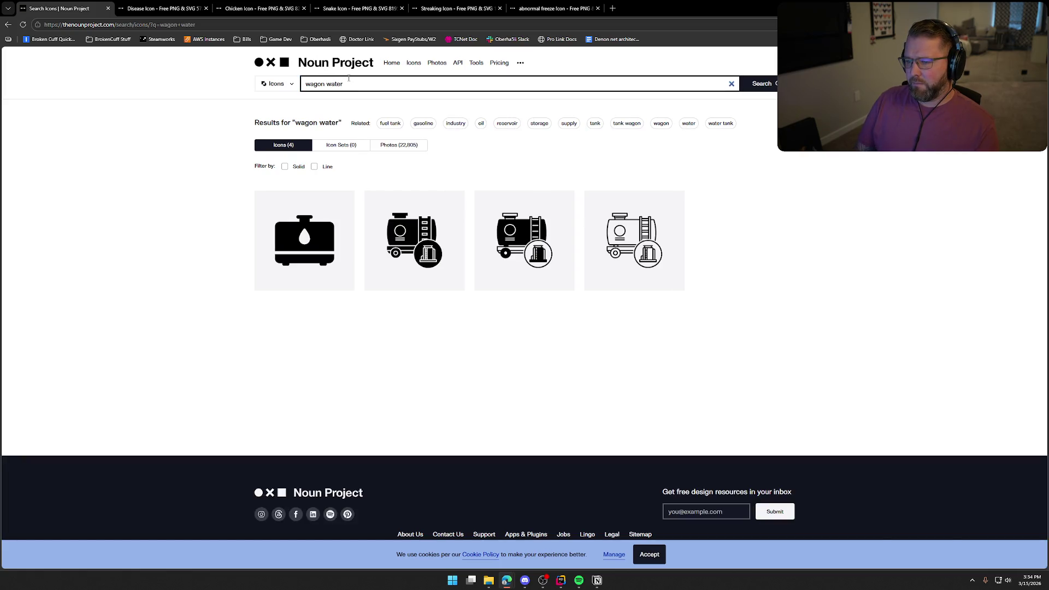
Replace the query with 'boat' and scroll through the sailboat, speedboat and yacht icons.
click(348, 82)
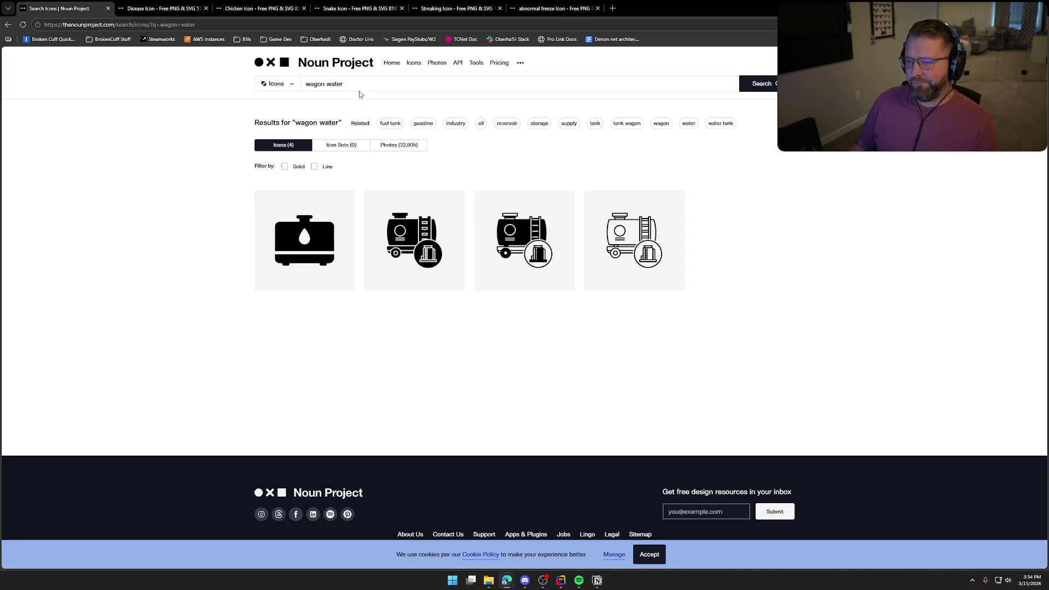
key(ctrl+a)
text(boat)
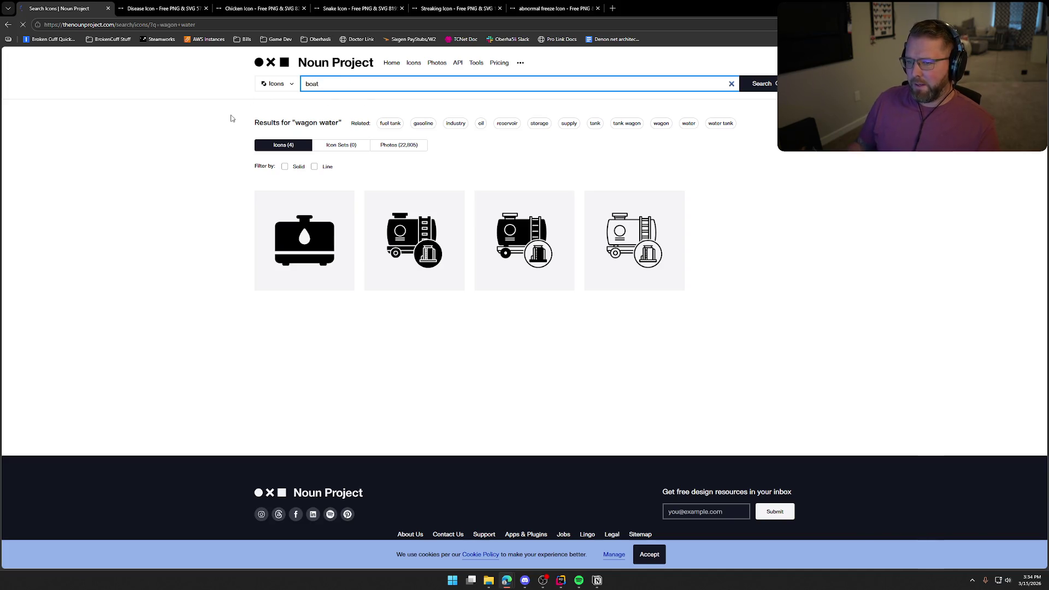
key(Return)
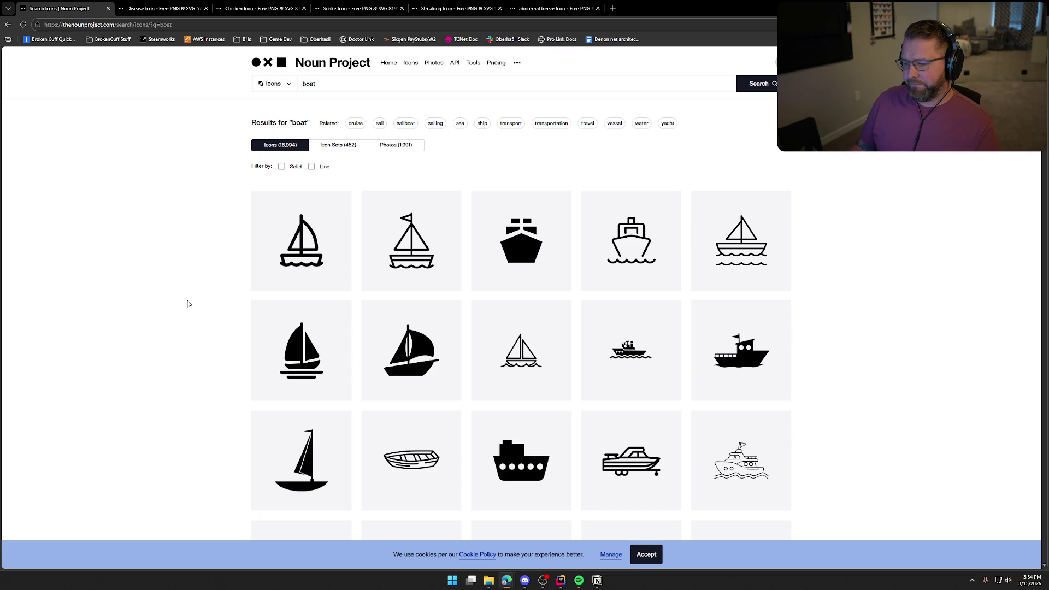
scroll(188, 304, down, 6)
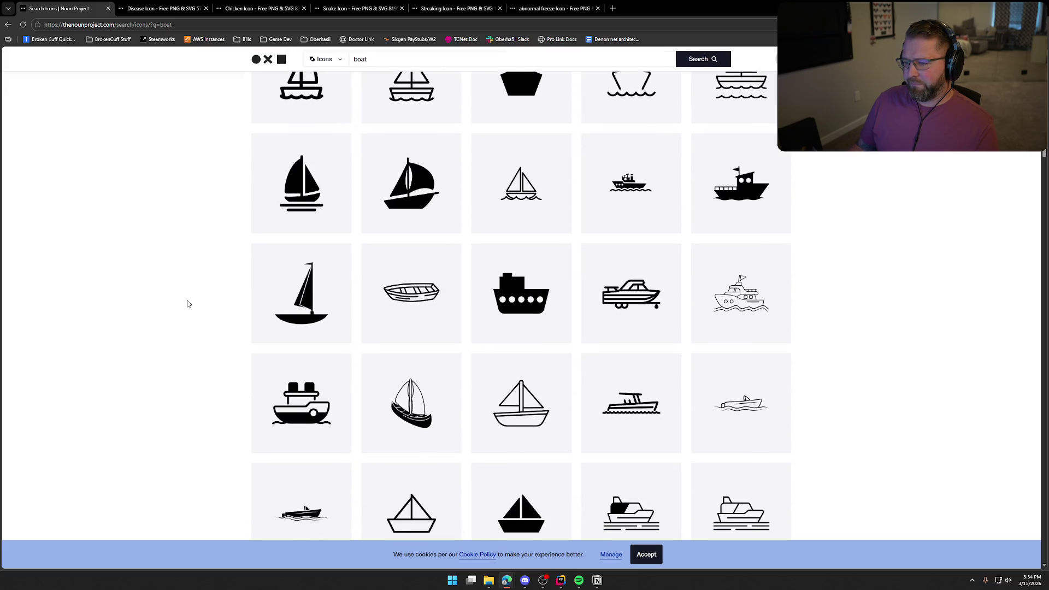
scroll(189, 304, down, 7)
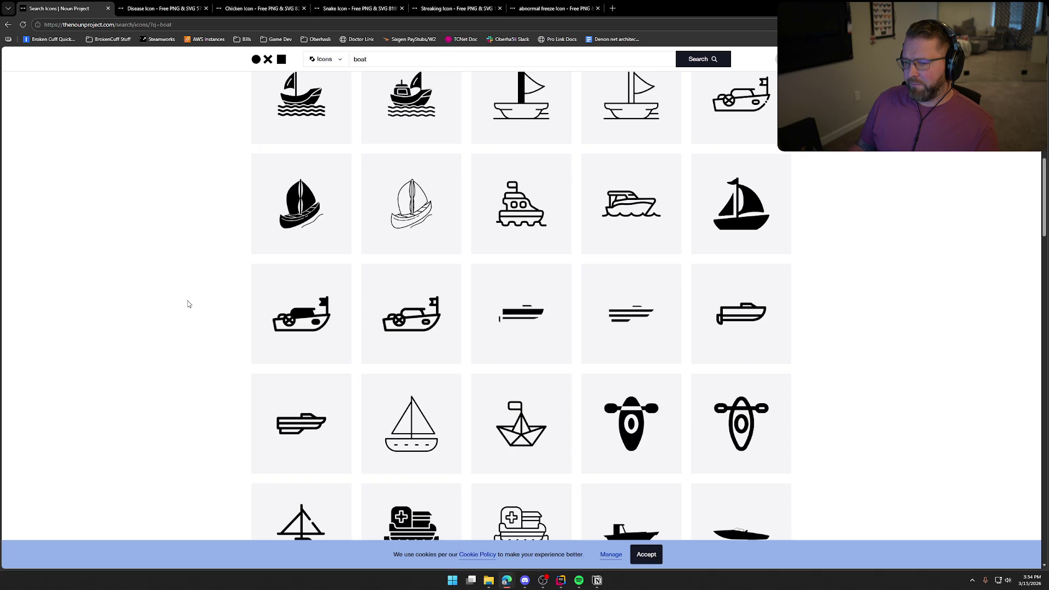
scroll(189, 305, down, 4)
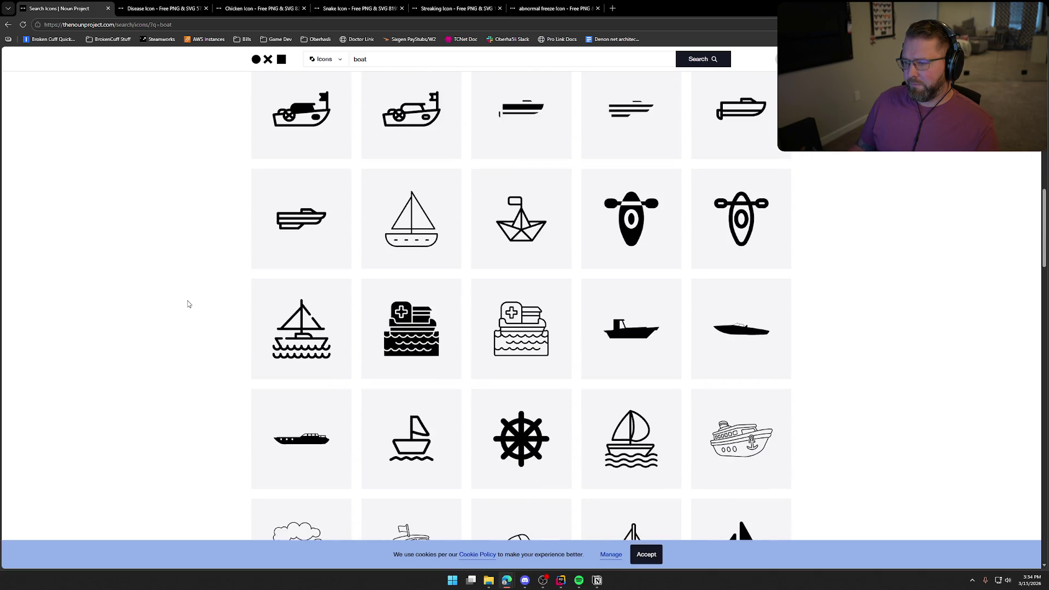
scroll(188, 304, down, 3)
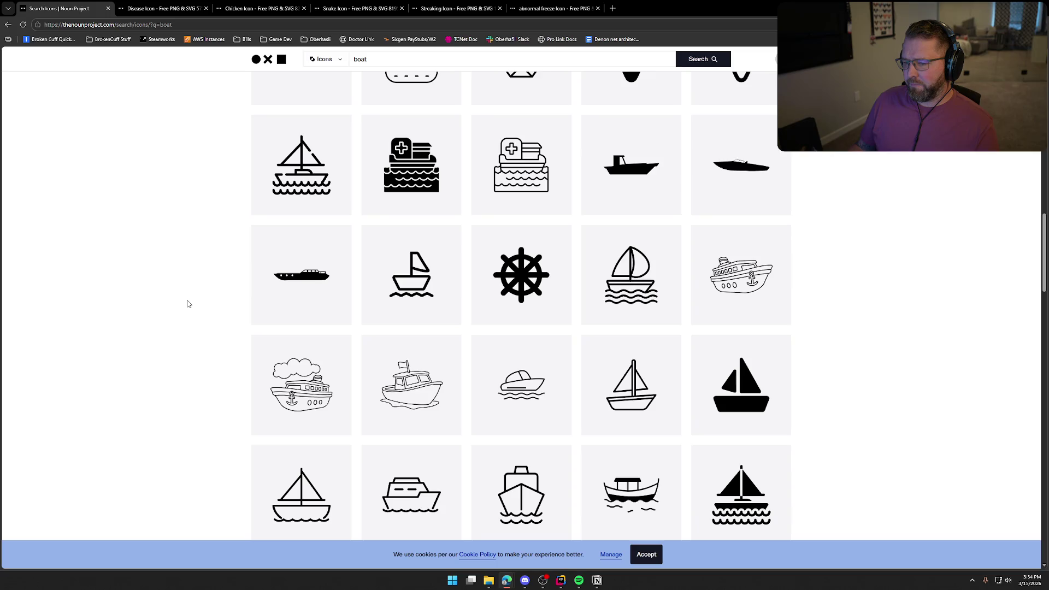
scroll(188, 304, down, 7)
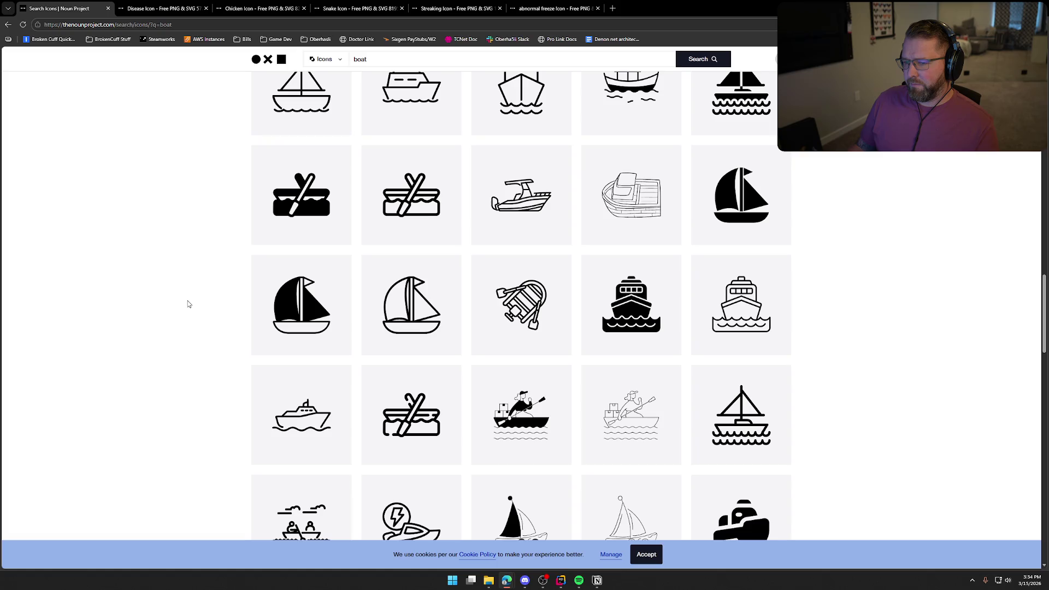
scroll(188, 305, down, 3)
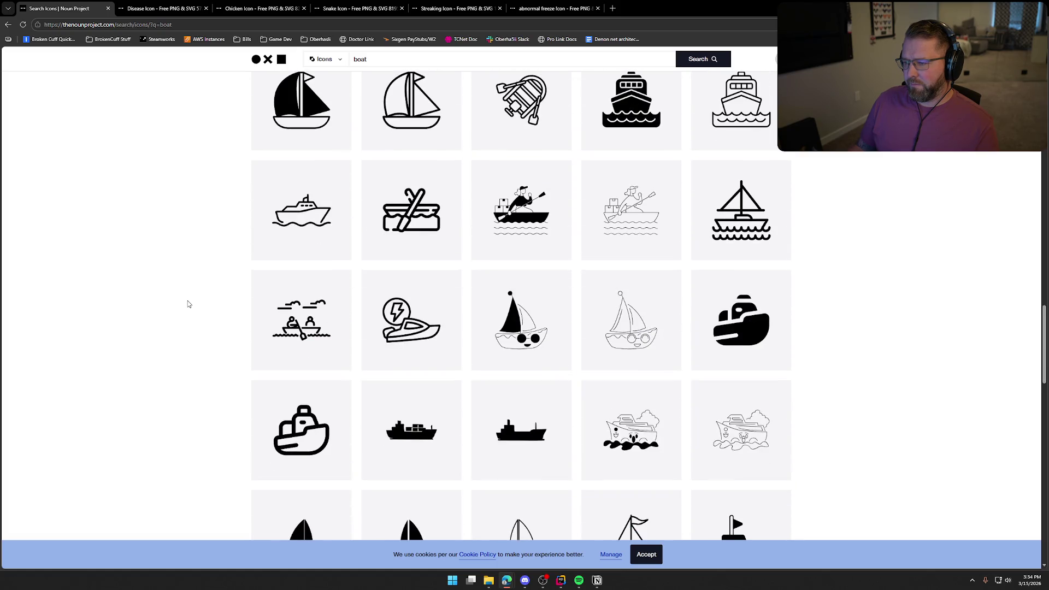
scroll(188, 304, down, 3)
scroll(187, 305, down, 3)
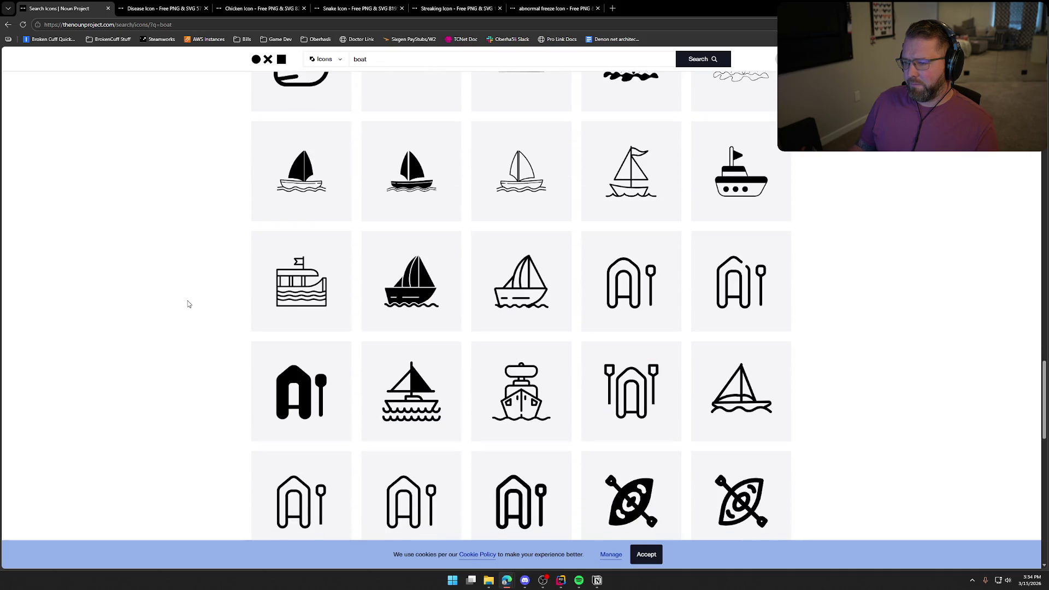
scroll(187, 304, down, 3)
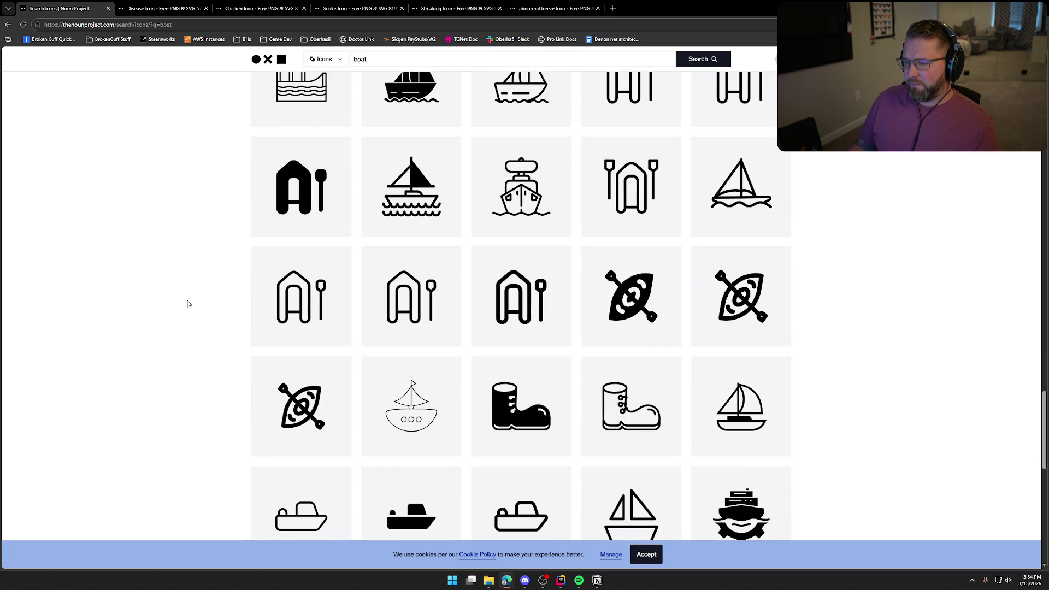
scroll(188, 304, down, 6)
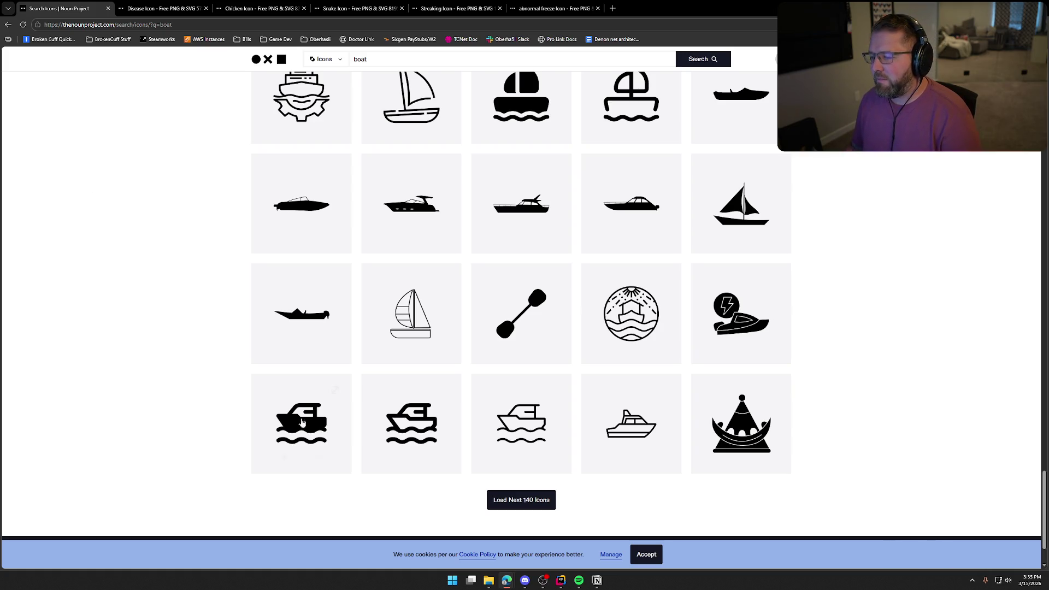
Load the next 140 boat icons and browse down through page 2 of the results.
click(525, 508)
scroll(206, 410, down, 2)
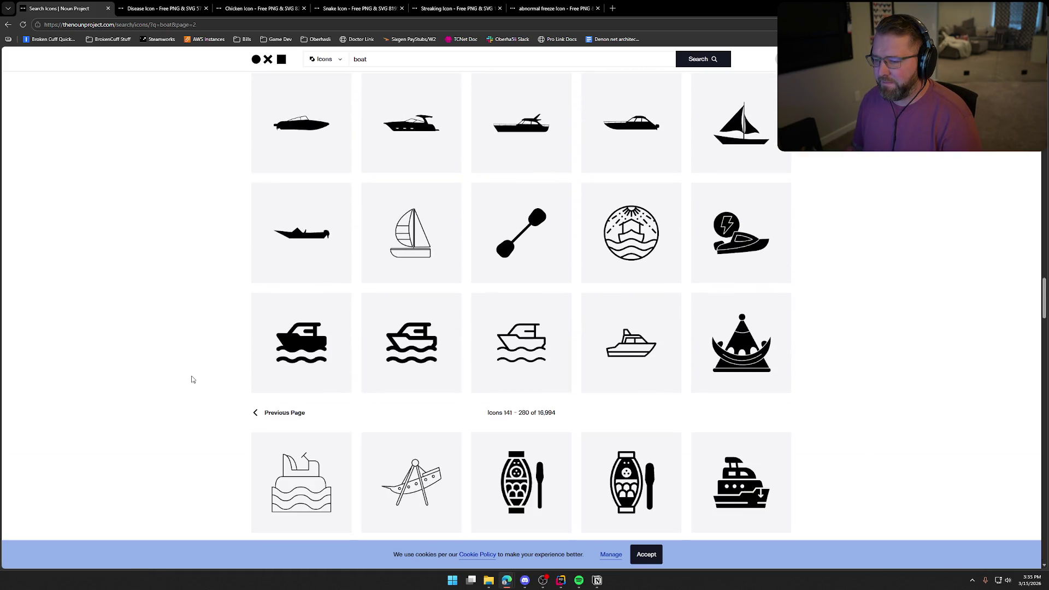
scroll(194, 379, down, 3)
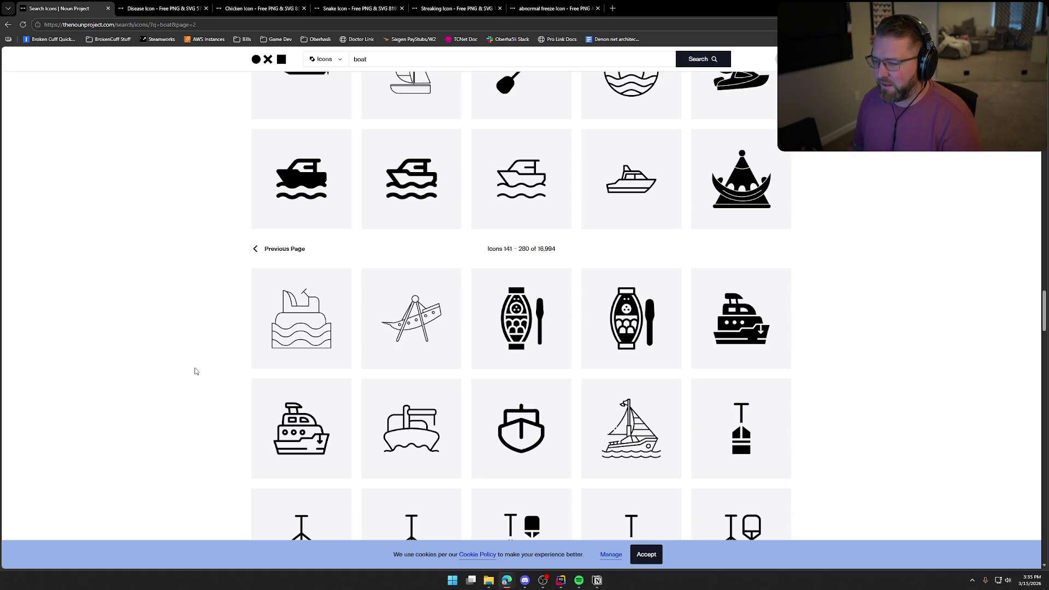
scroll(195, 375, down, 9)
scroll(197, 372, down, 12)
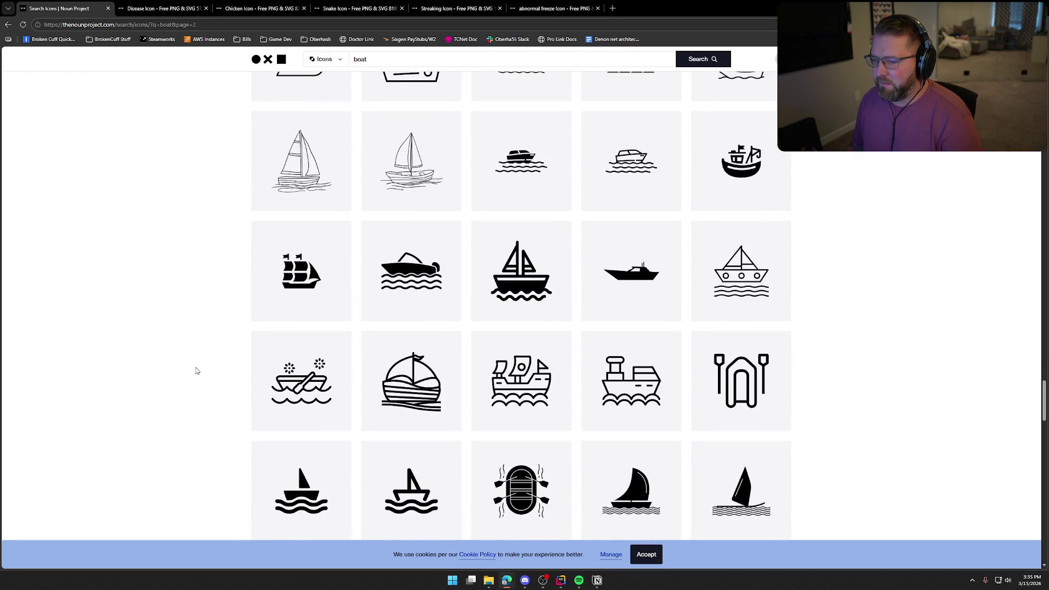
scroll(198, 371, down, 11)
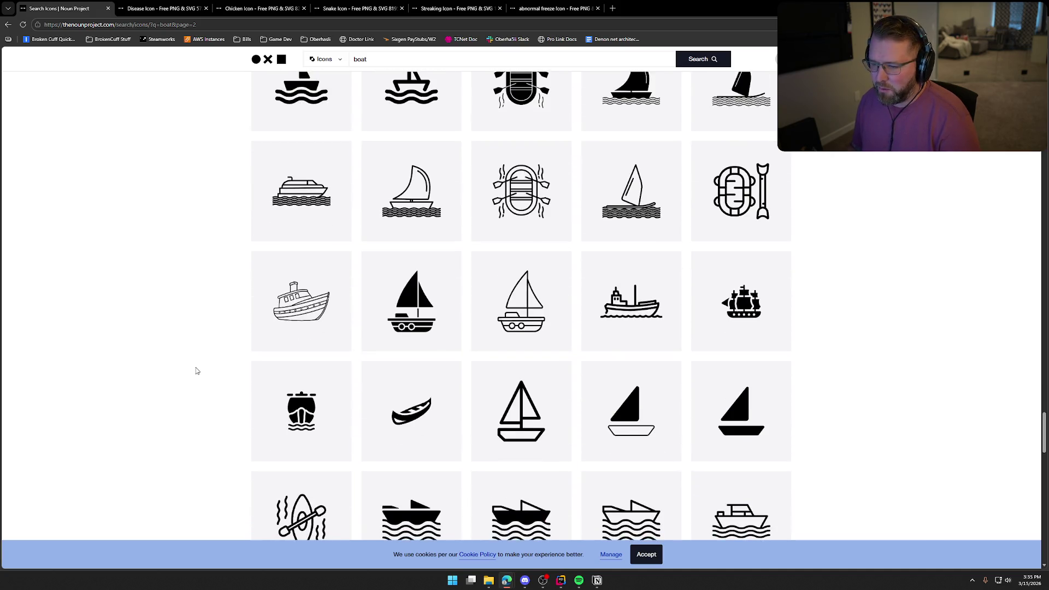
scroll(197, 369, down, 4)
scroll(198, 367, up, 4)
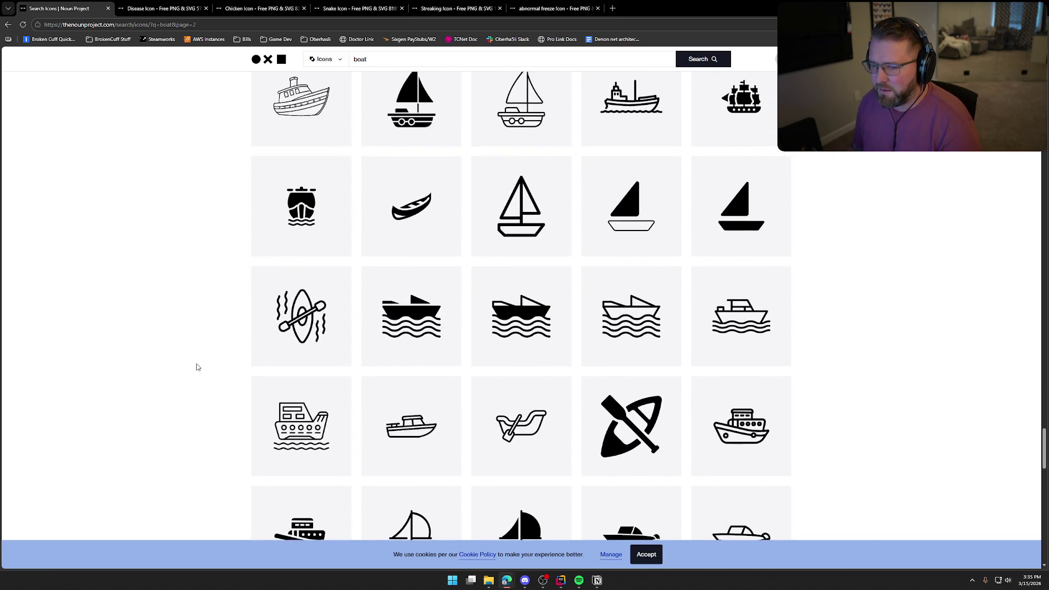
scroll(183, 376, down, 4)
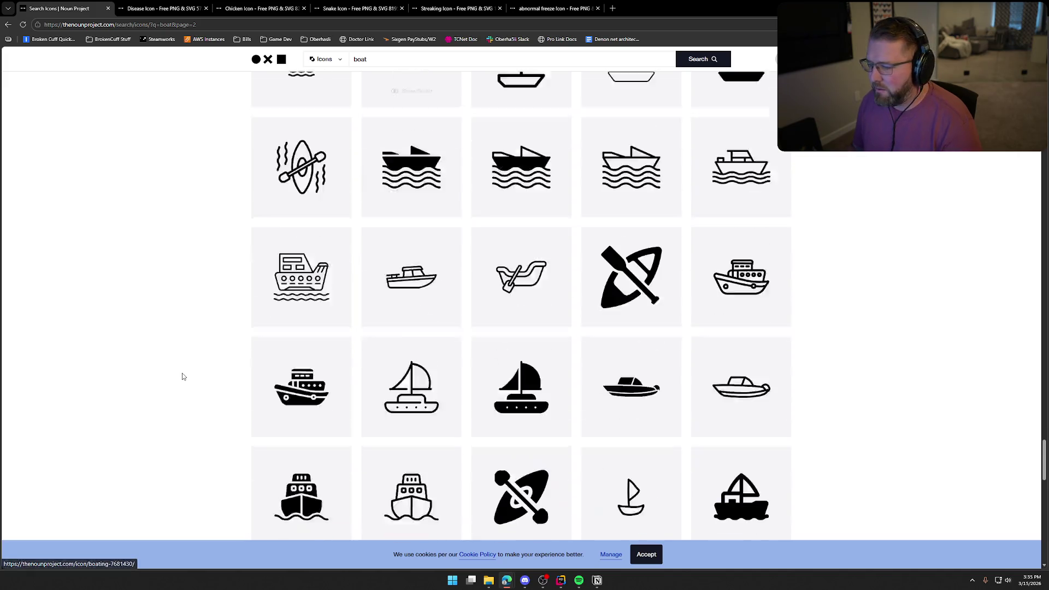
scroll(183, 376, down, 6)
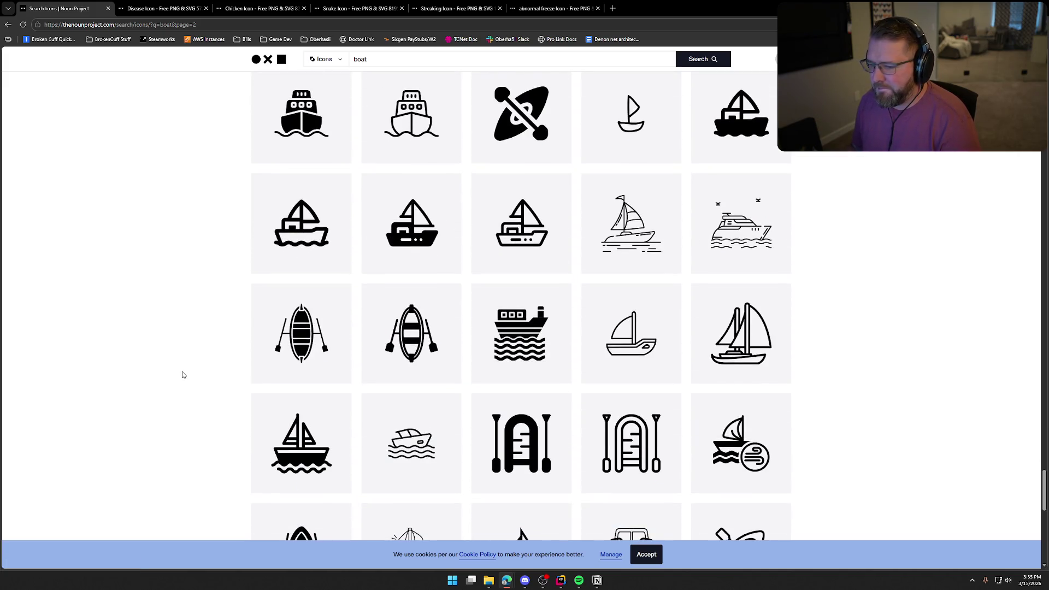
scroll(183, 375, down, 4)
scroll(183, 375, down, 3)
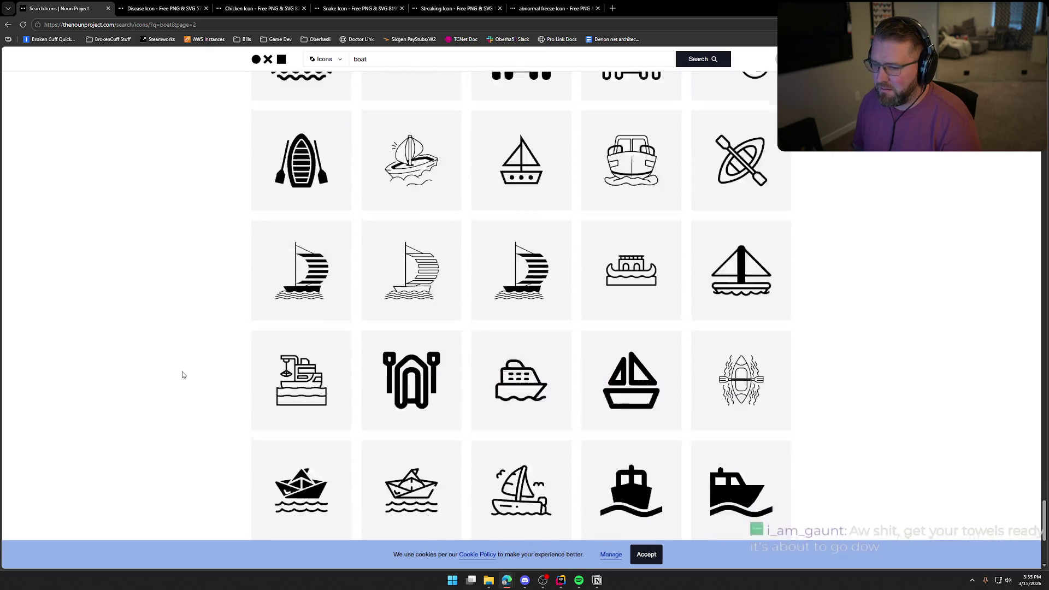
scroll(183, 375, down, 3)
Scroll back up to the top of the boat results.
scroll(183, 375, up, 15)
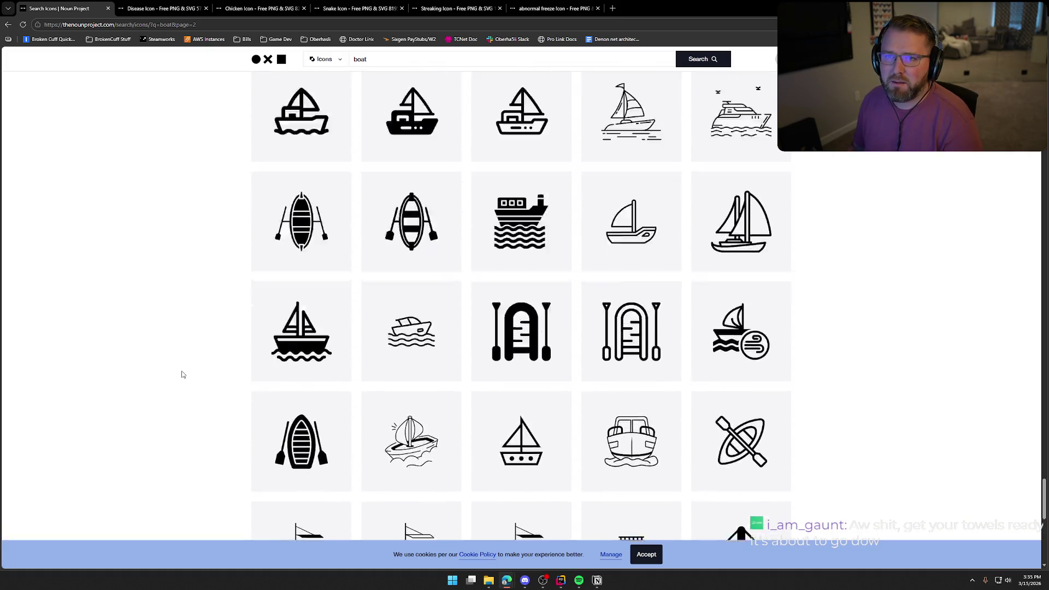
scroll(183, 374, up, 15)
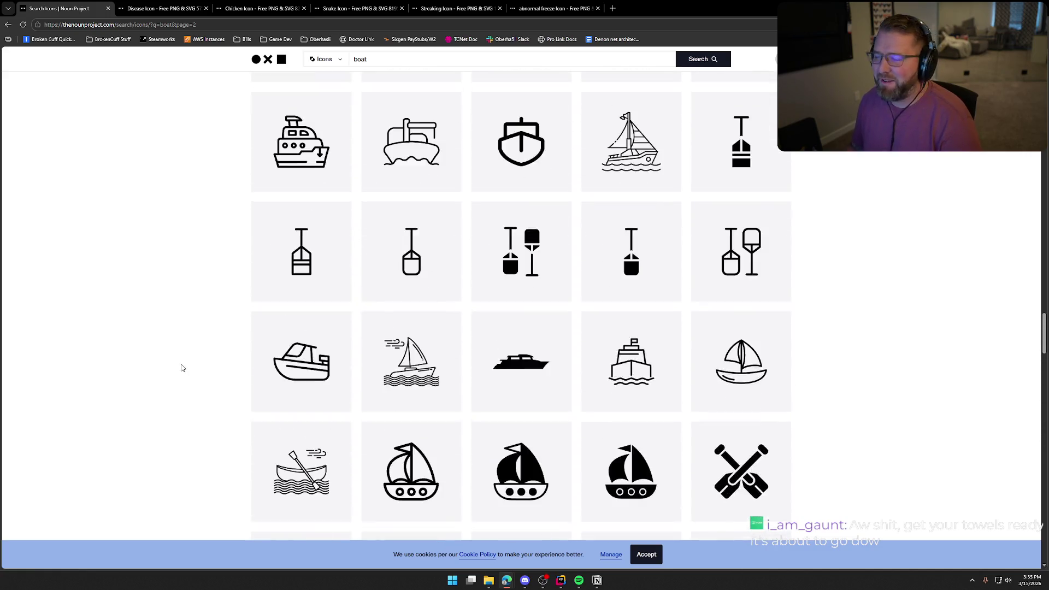
scroll(180, 363, up, 15)
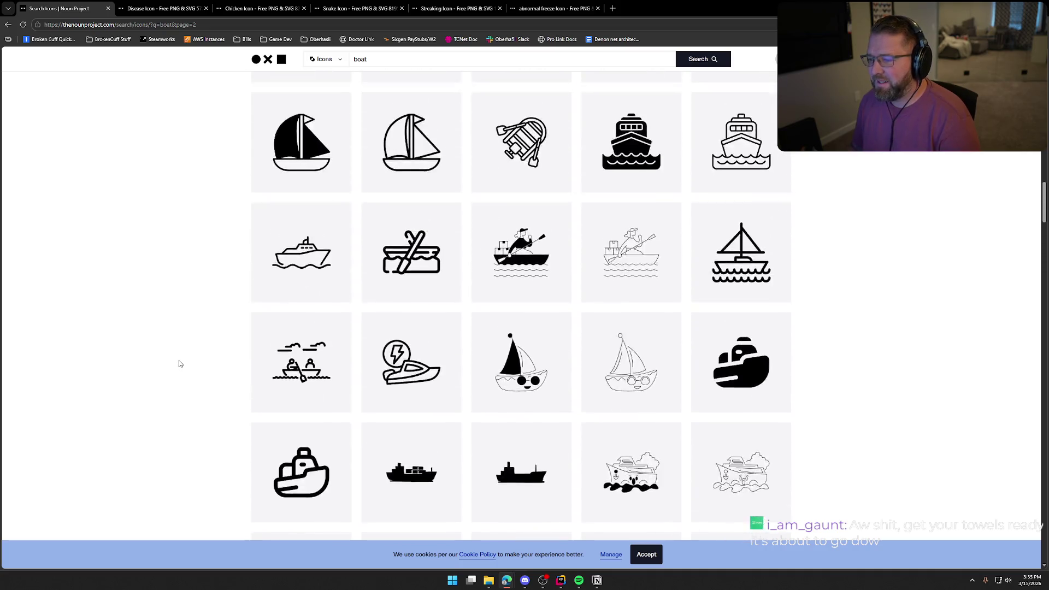
scroll(180, 364, up, 10)
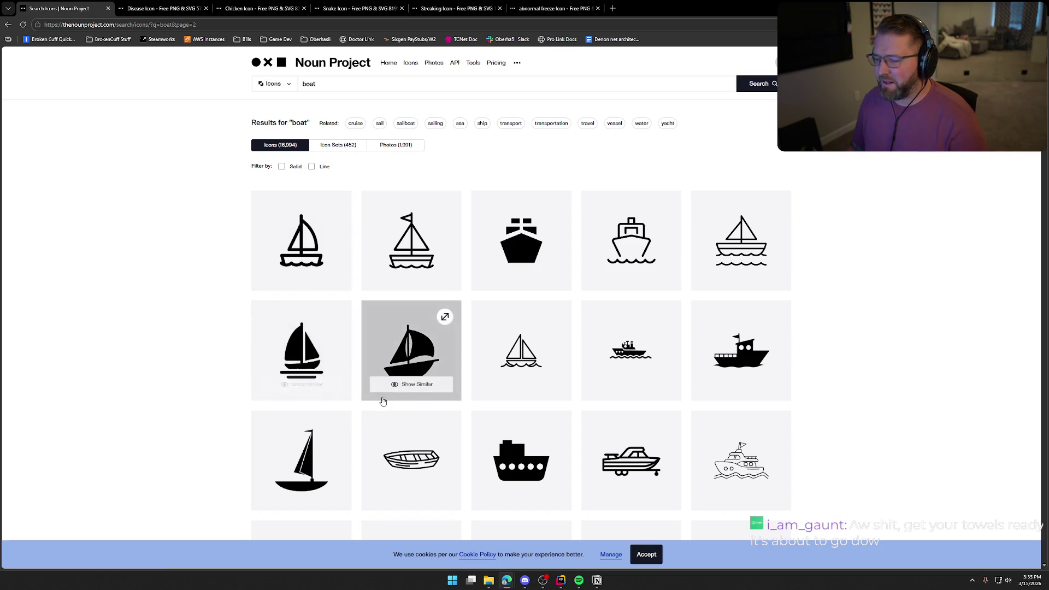
double_click(309, 84)
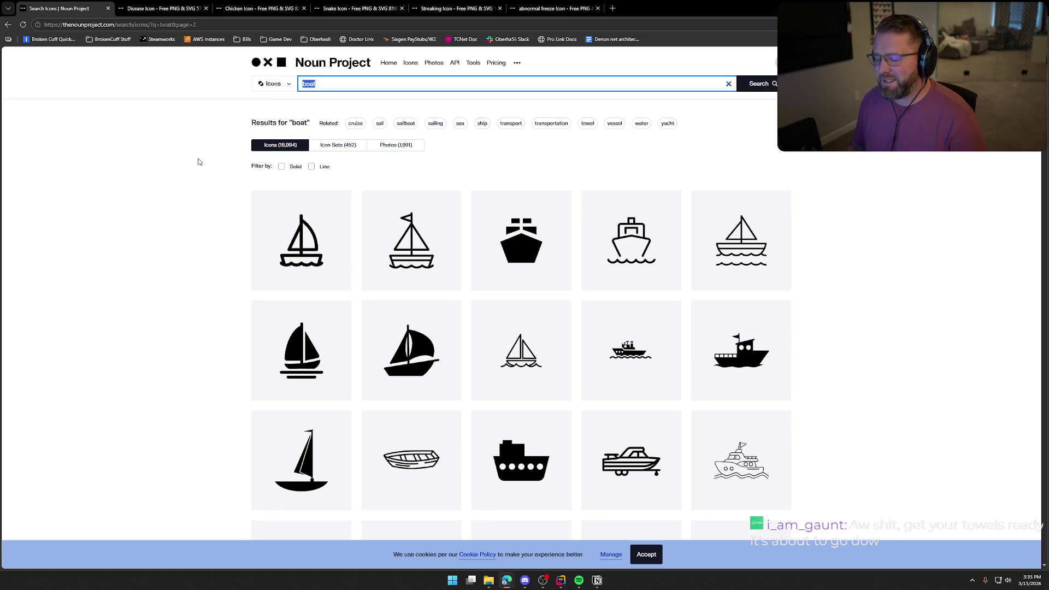
key(BackSpace)
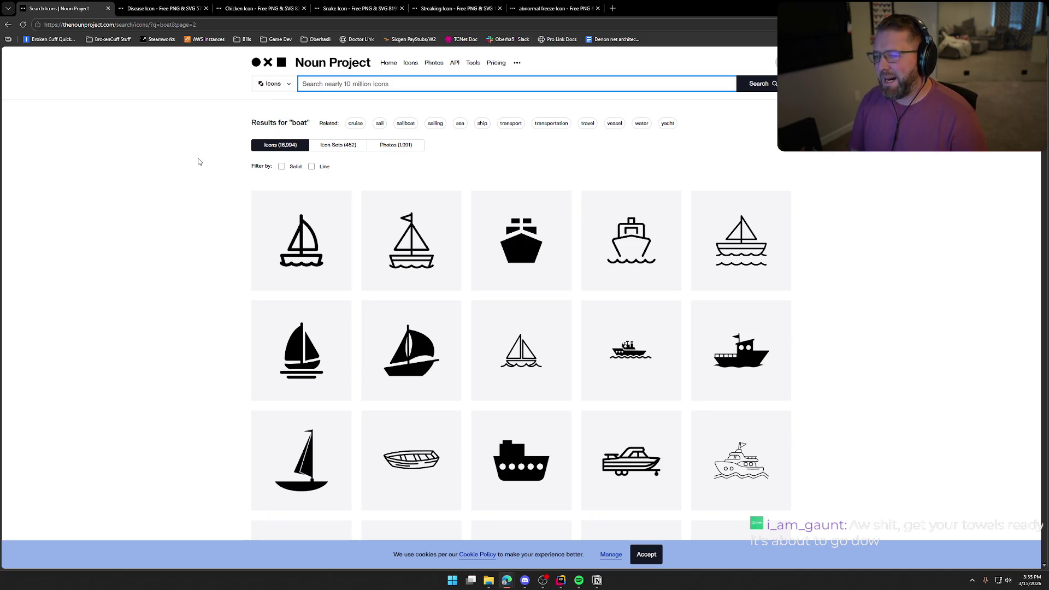
text(float)
key(Return)
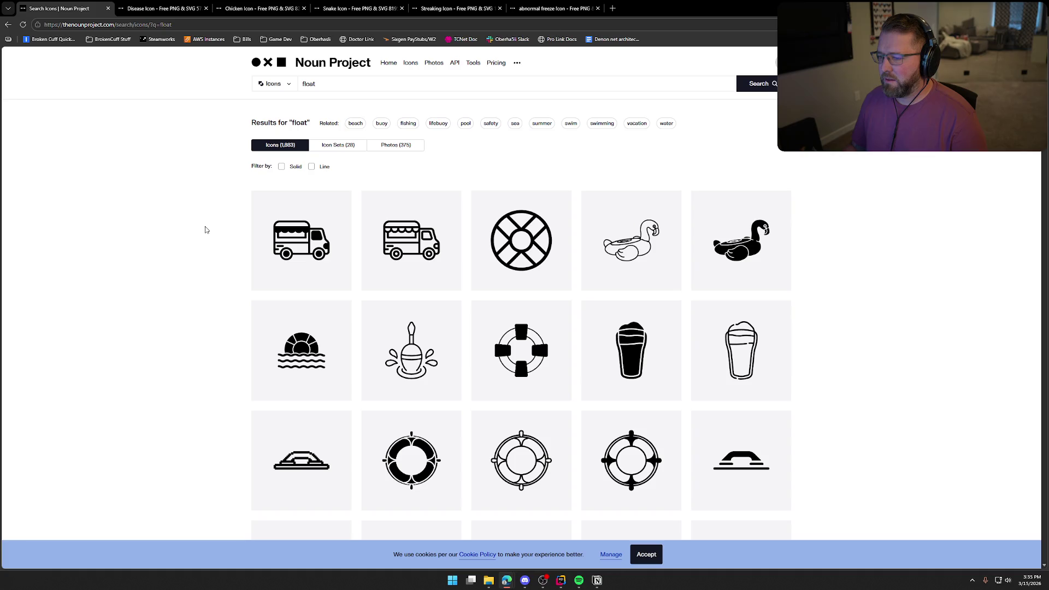
scroll(206, 229, down, 3)
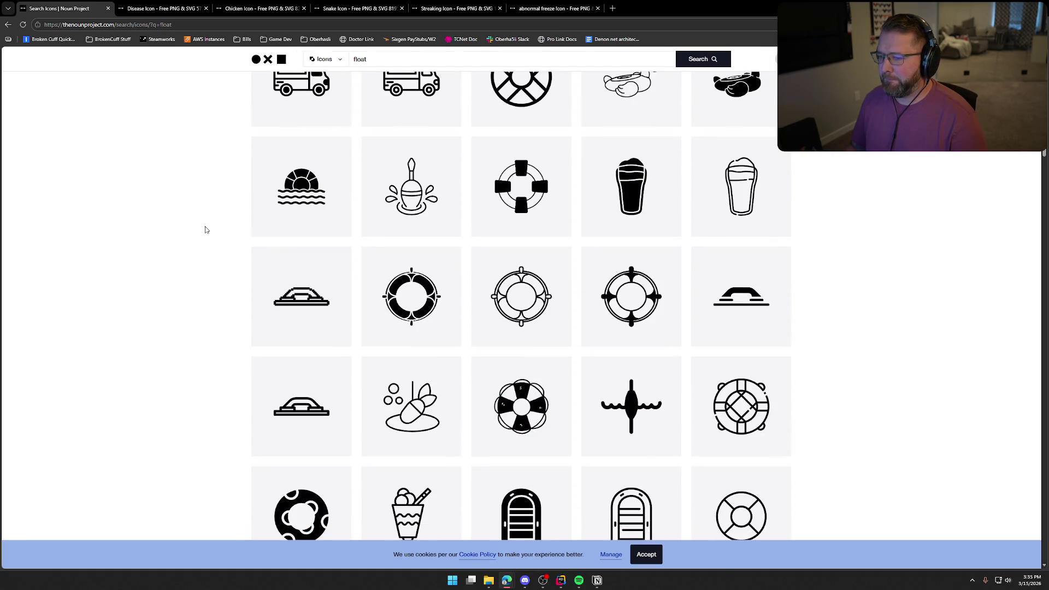
scroll(206, 229, down, 3)
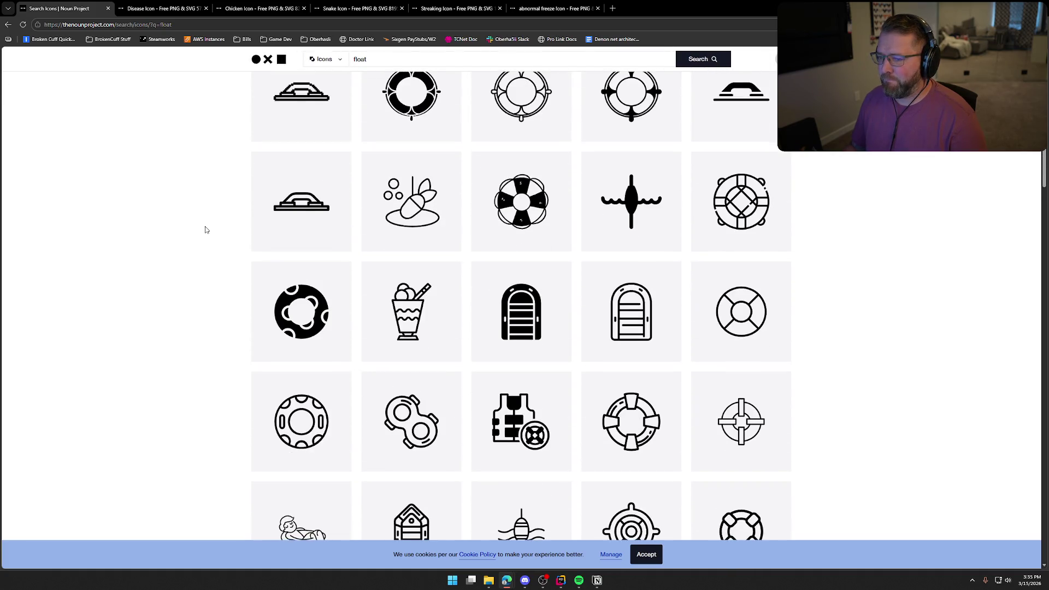
scroll(205, 230, down, 3)
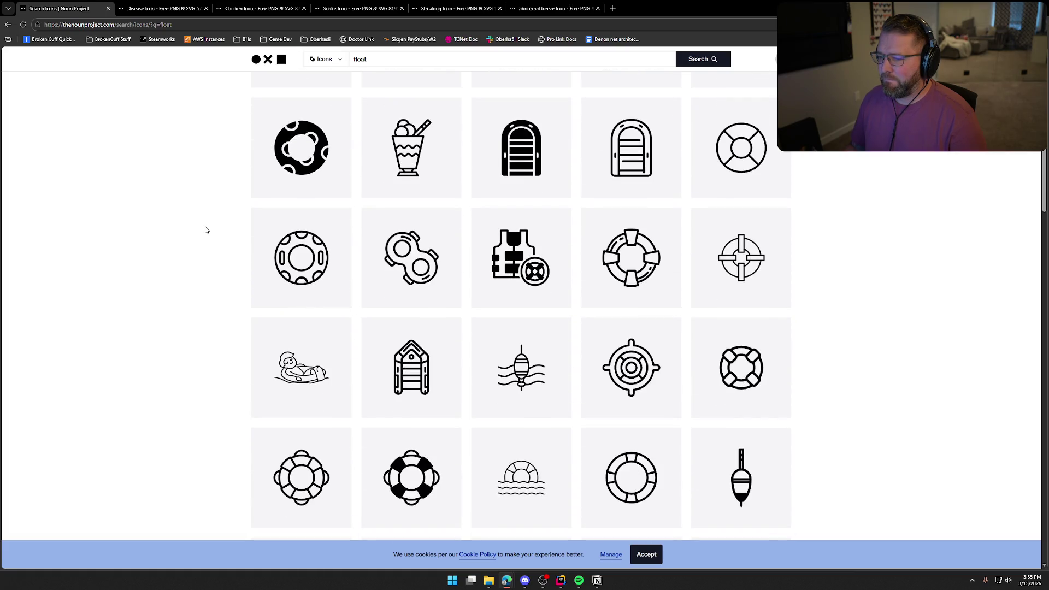
scroll(206, 230, down, 9)
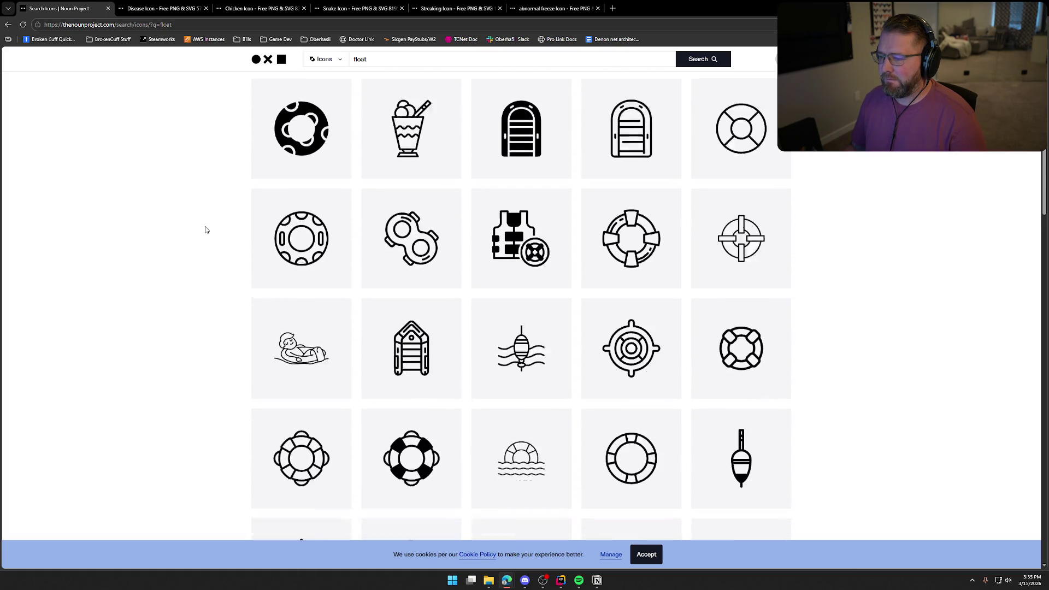
scroll(206, 230, down, 1)
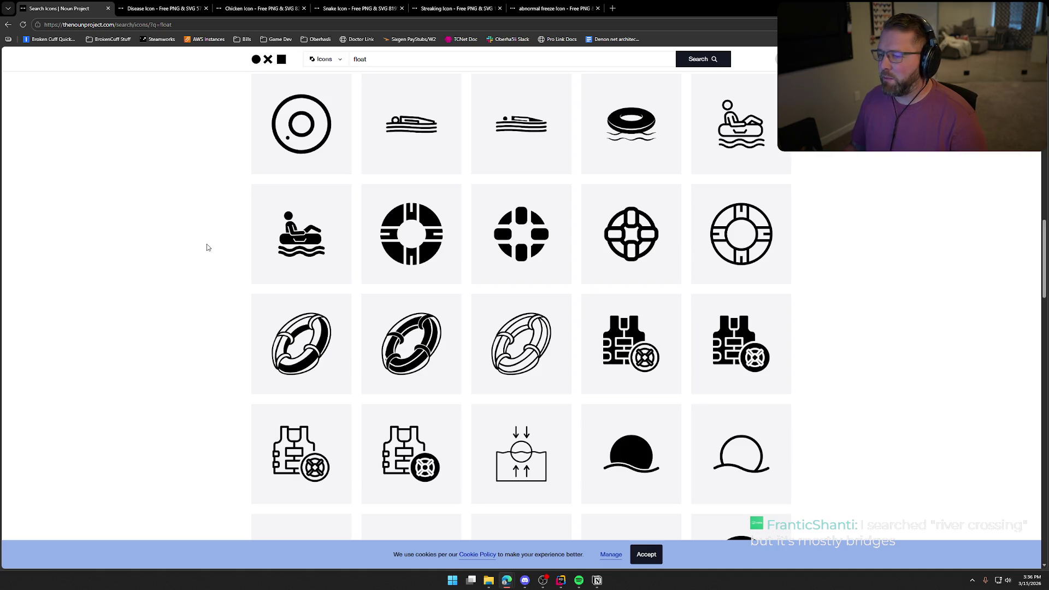
mouse_move(293, 236)
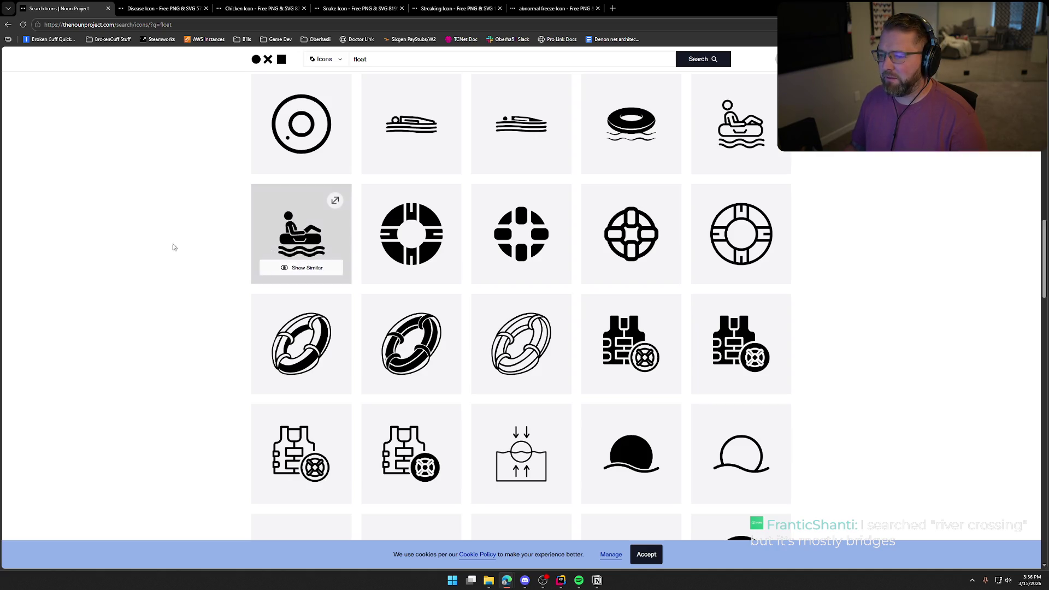
scroll(198, 262, down, 3)
scroll(200, 262, down, 1)
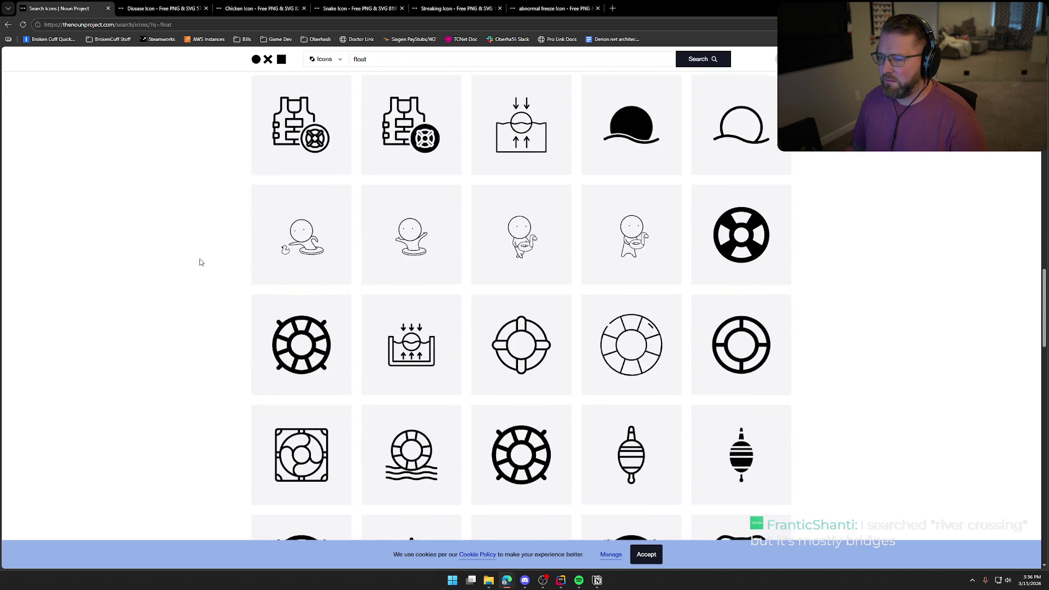
scroll(200, 262, down, 3)
scroll(200, 262, down, 9)
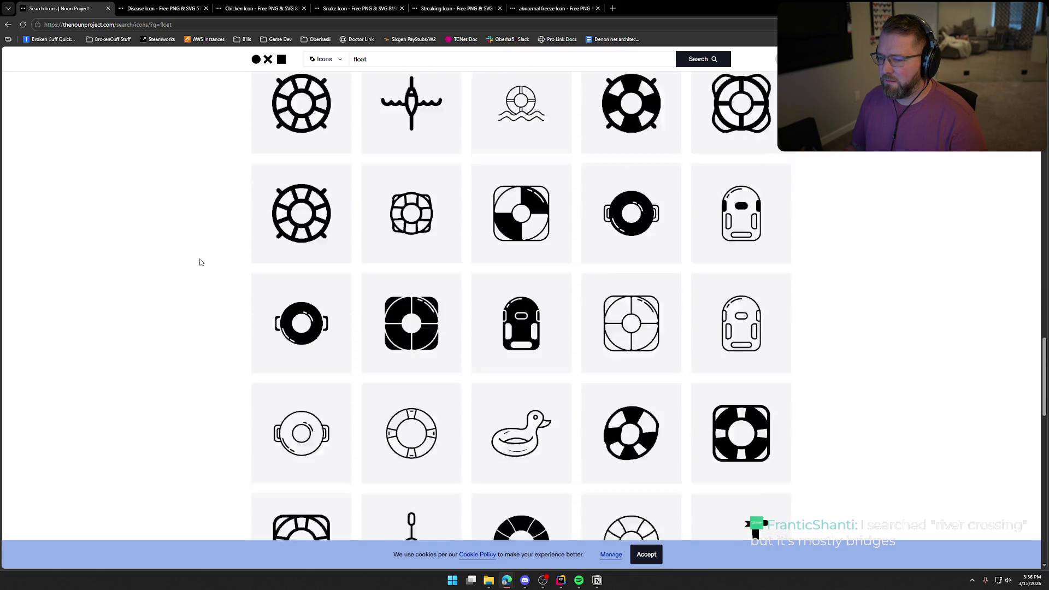
scroll(200, 262, down, 6)
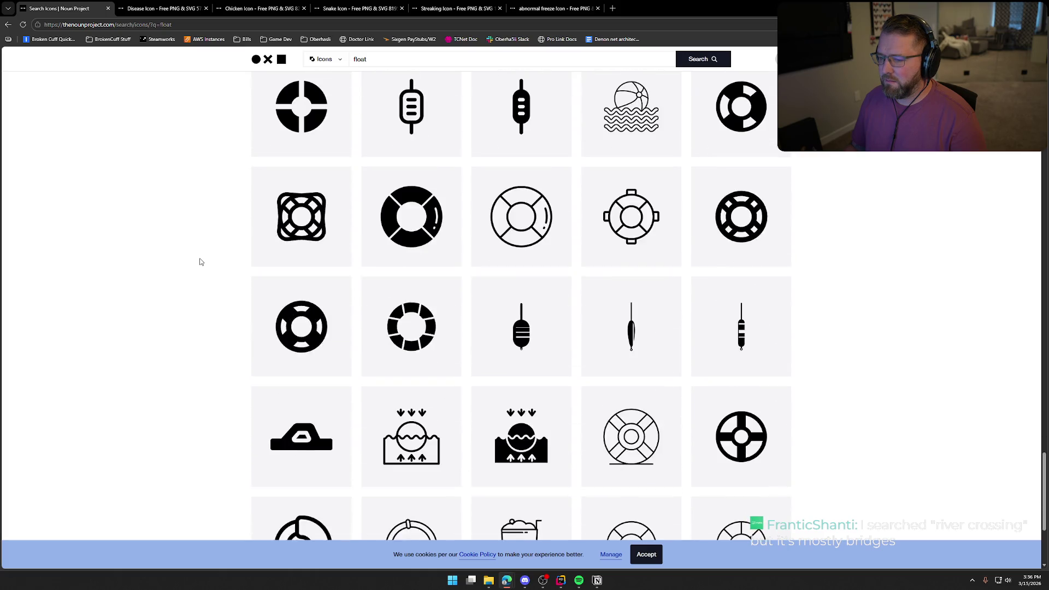
scroll(199, 262, up, 4)
scroll(200, 262, up, 4)
Search 'floaty' and browse its 56 pool-float and life-ring icons, ending at the top.
click(373, 59)
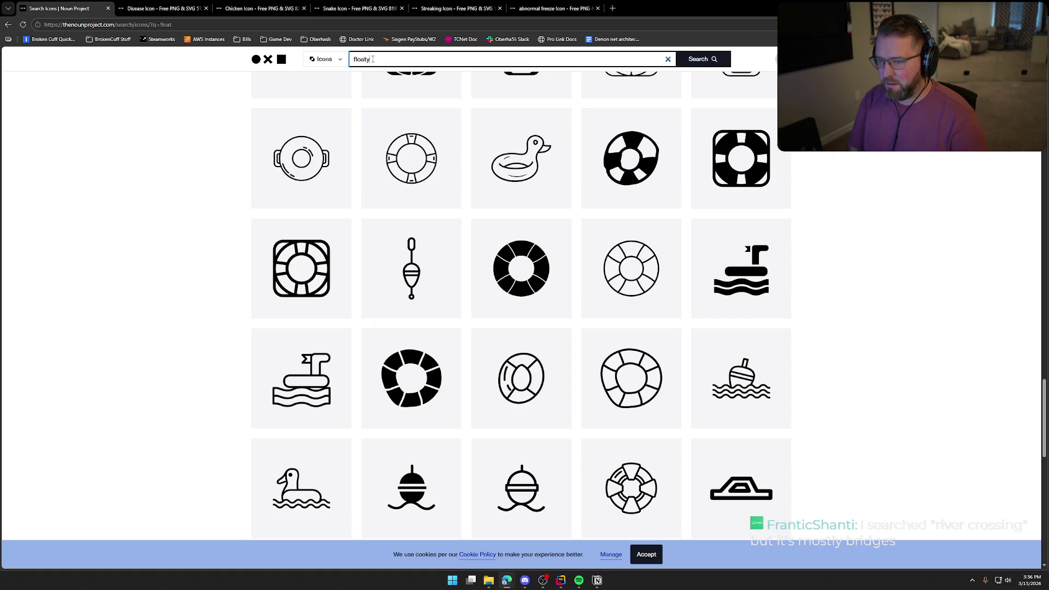
text(y)
key(Return)
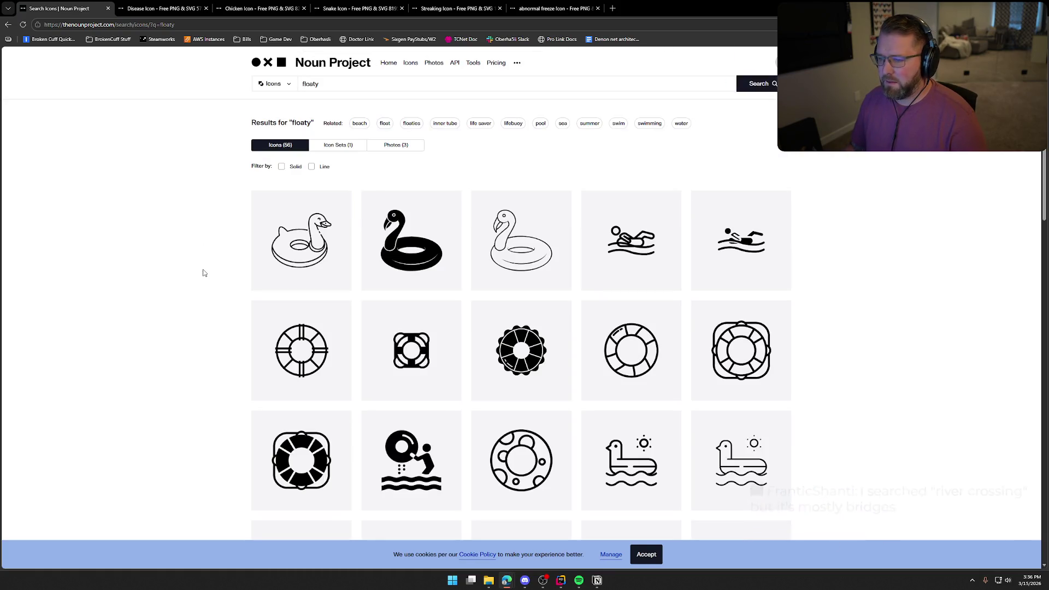
scroll(204, 272, down, 4)
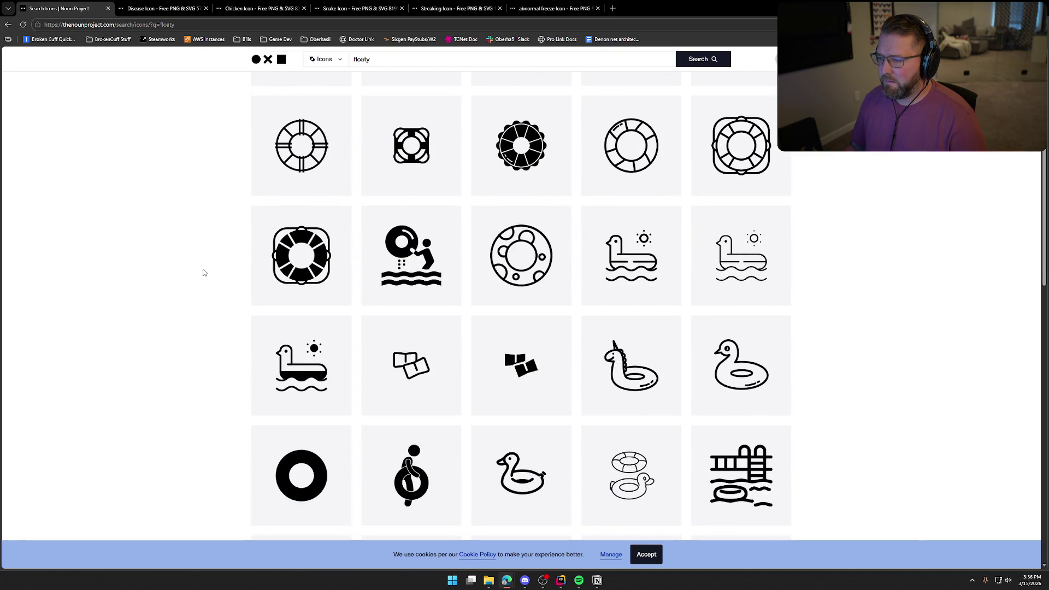
scroll(204, 272, down, 4)
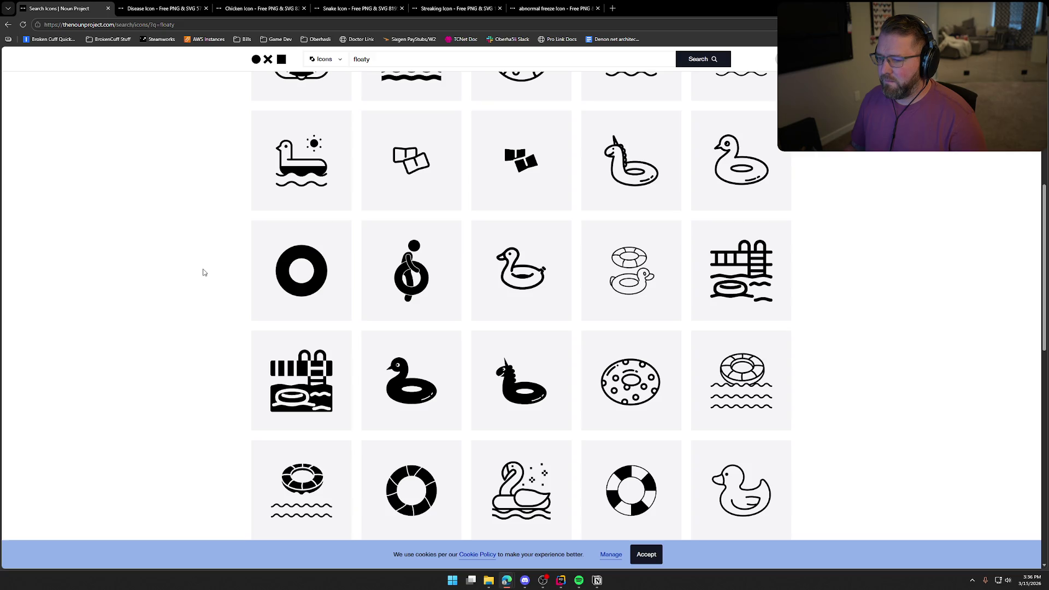
scroll(204, 272, down, 6)
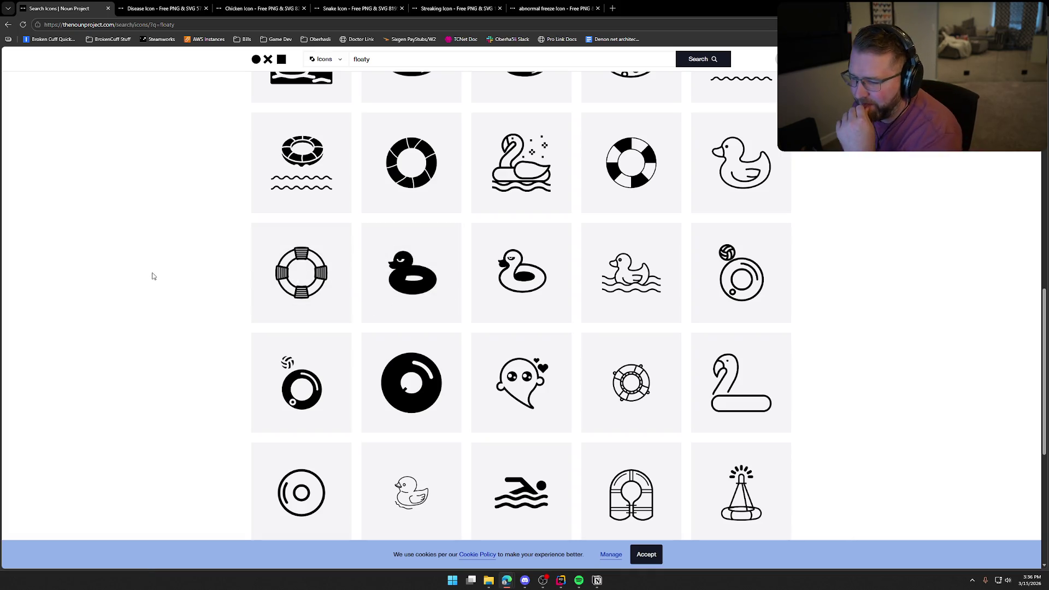
scroll(153, 270, down, 3)
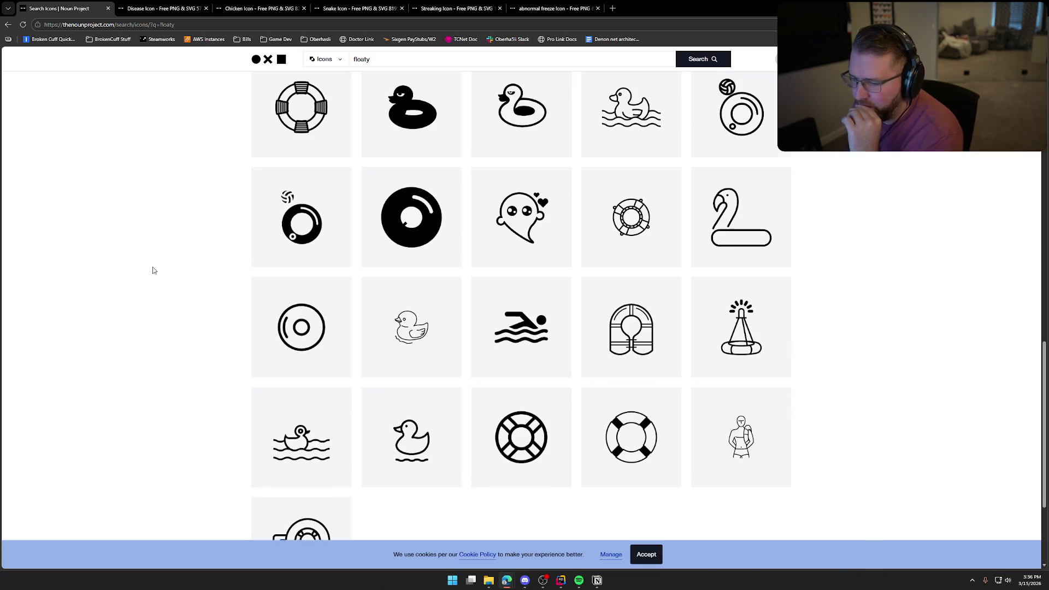
scroll(153, 269, down, 2)
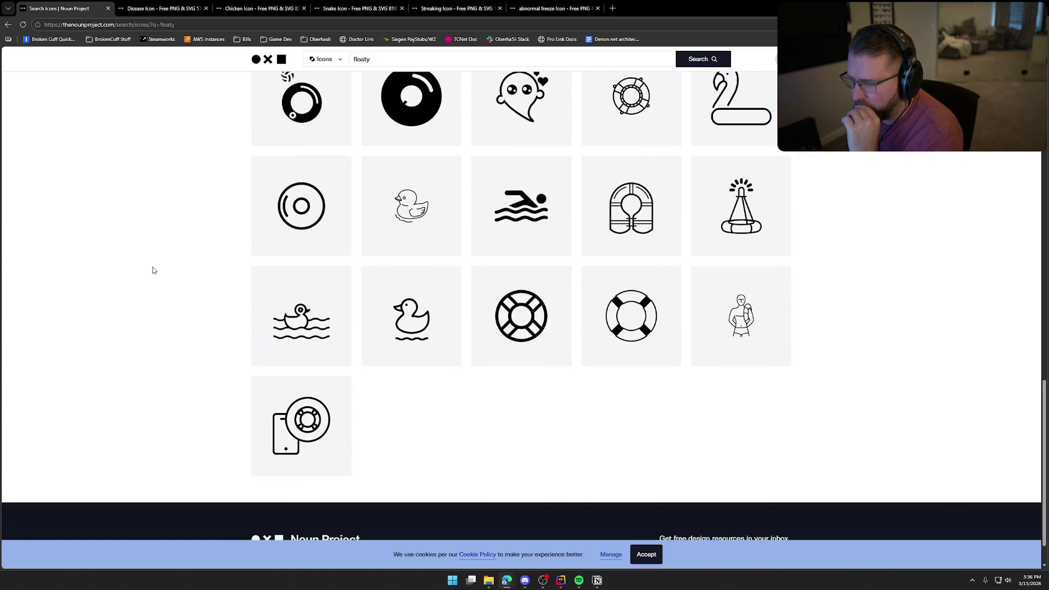
scroll(153, 270, up, 15)
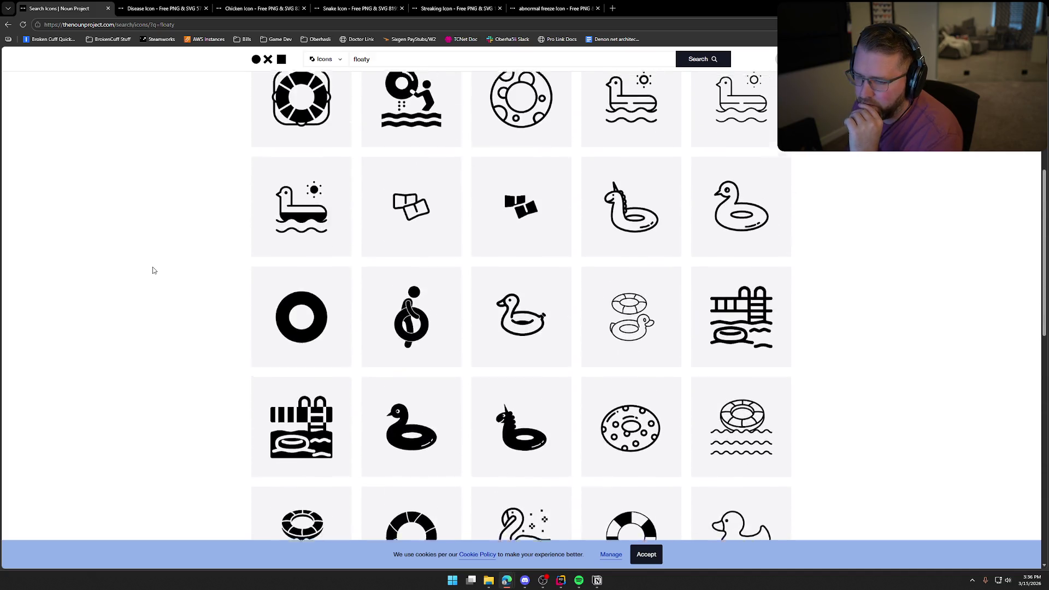
scroll(153, 270, up, 2)
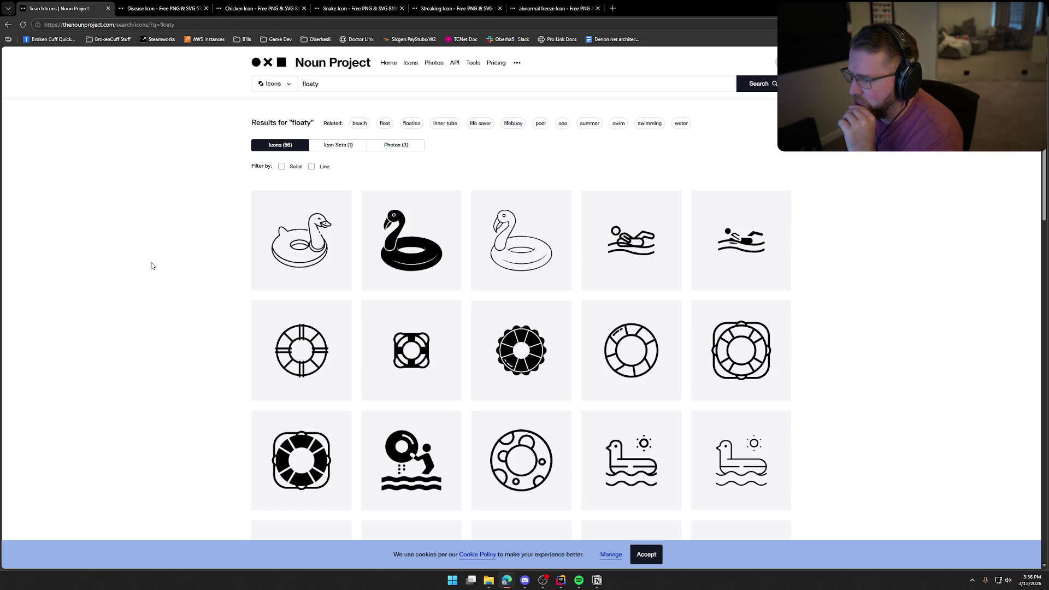
scroll(153, 266, down, 3)
scroll(153, 266, up, 3)
Trim the query back to 'float' and rerun the search.
click(333, 83)
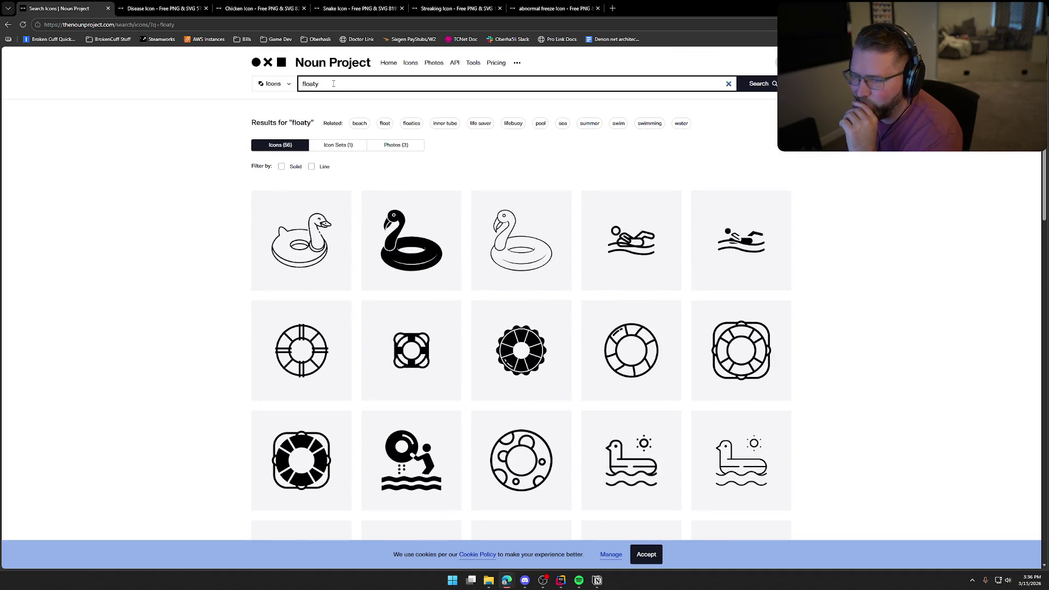
key(BackSpace)
key(Return)
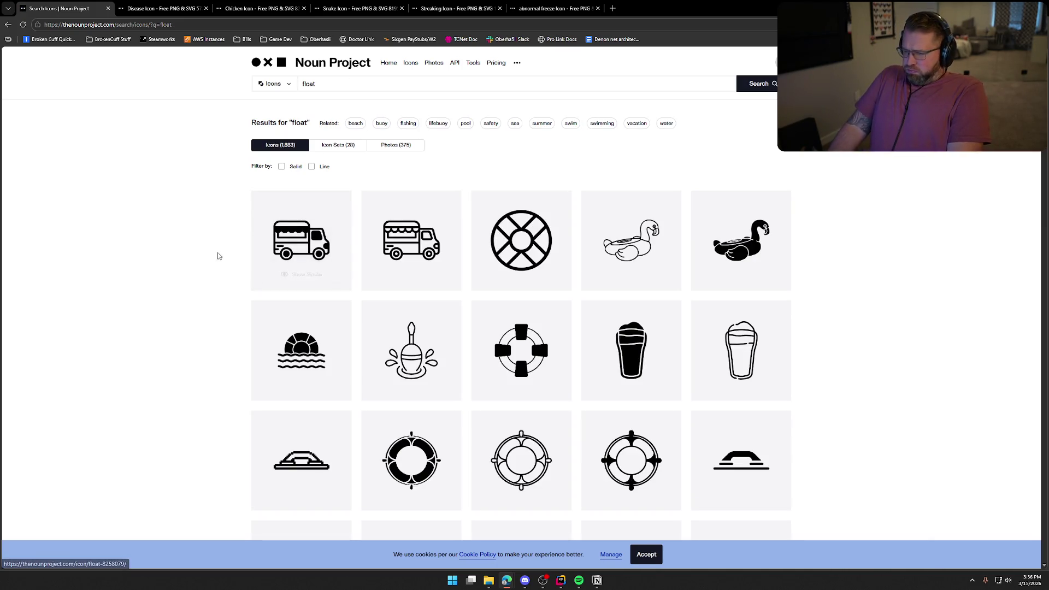
Open the person-riding-an-inner-tube float icon in a new tab, then clear the search box.
scroll(214, 269, down, 4)
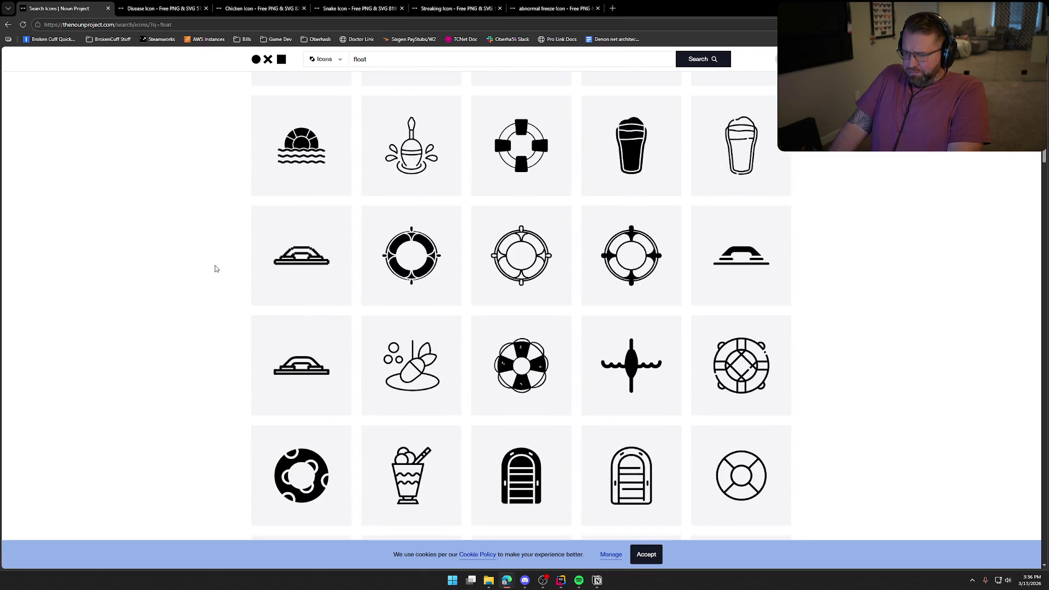
scroll(215, 268, down, 4)
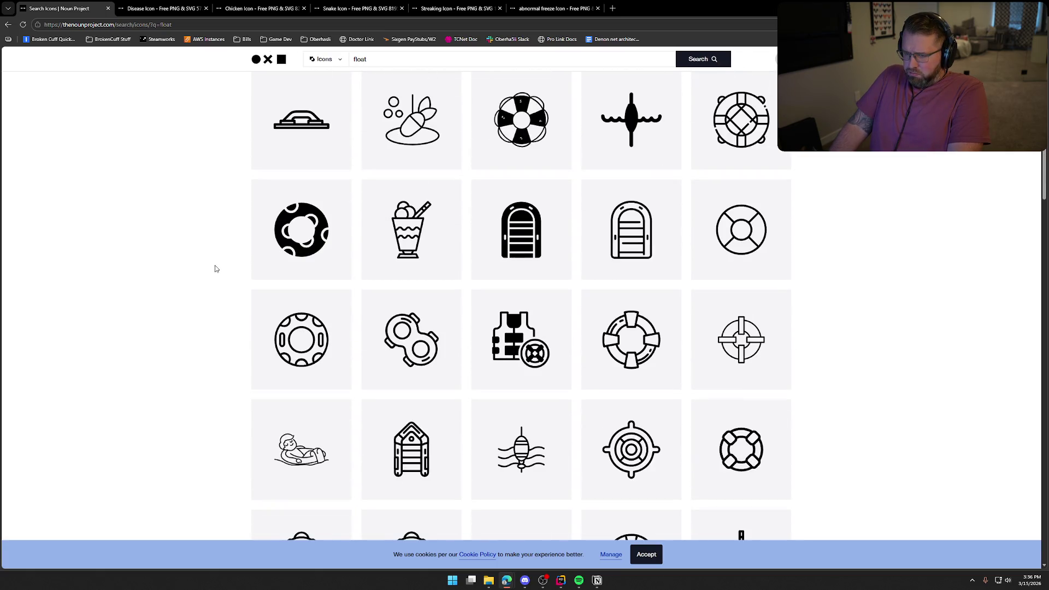
scroll(215, 268, down, 10)
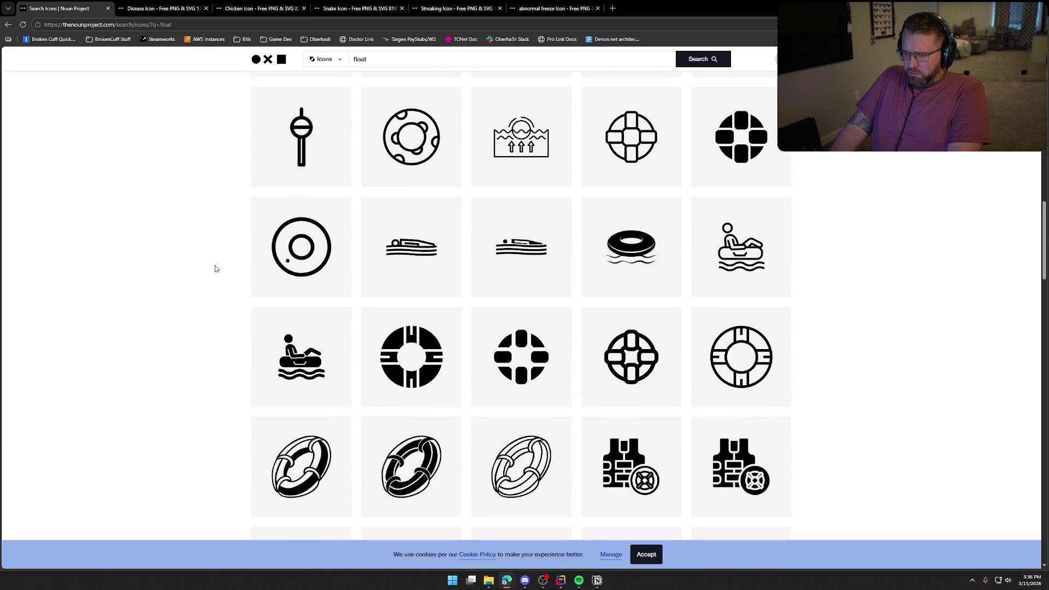
scroll(215, 268, down, 2)
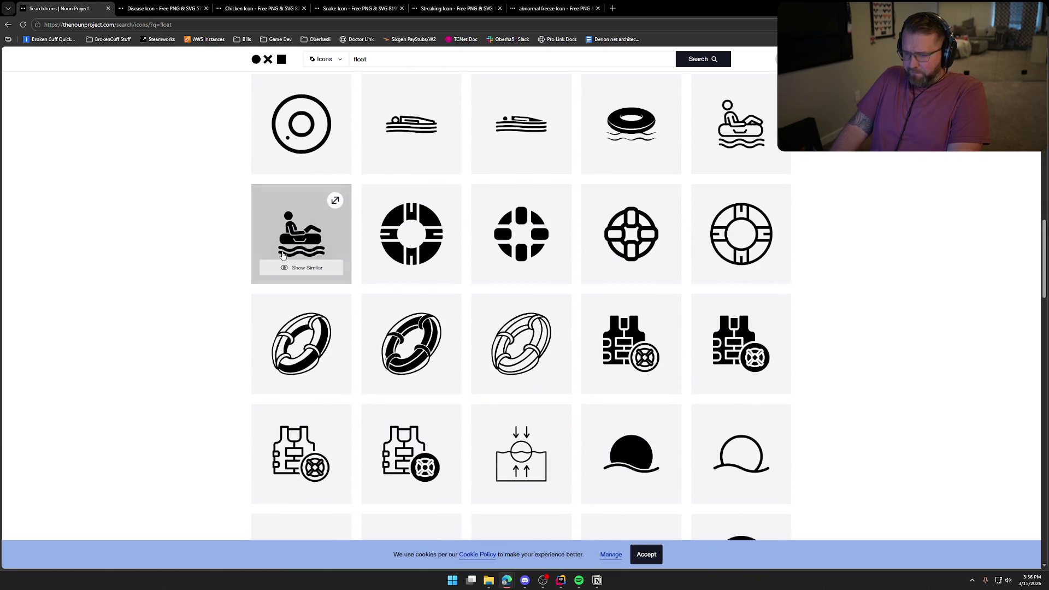
middle_click(301, 234)
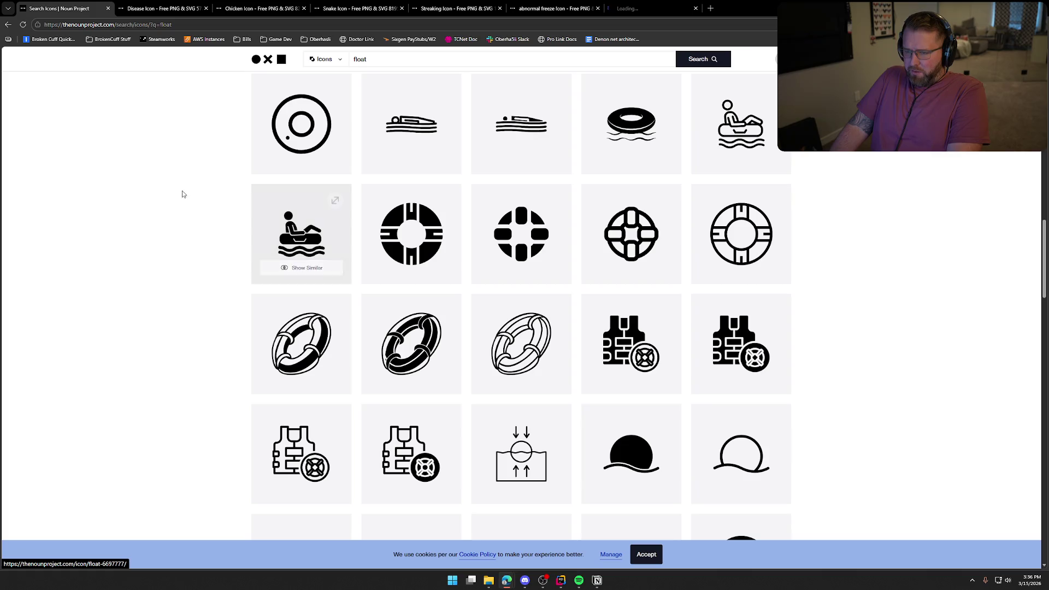
click(412, 62)
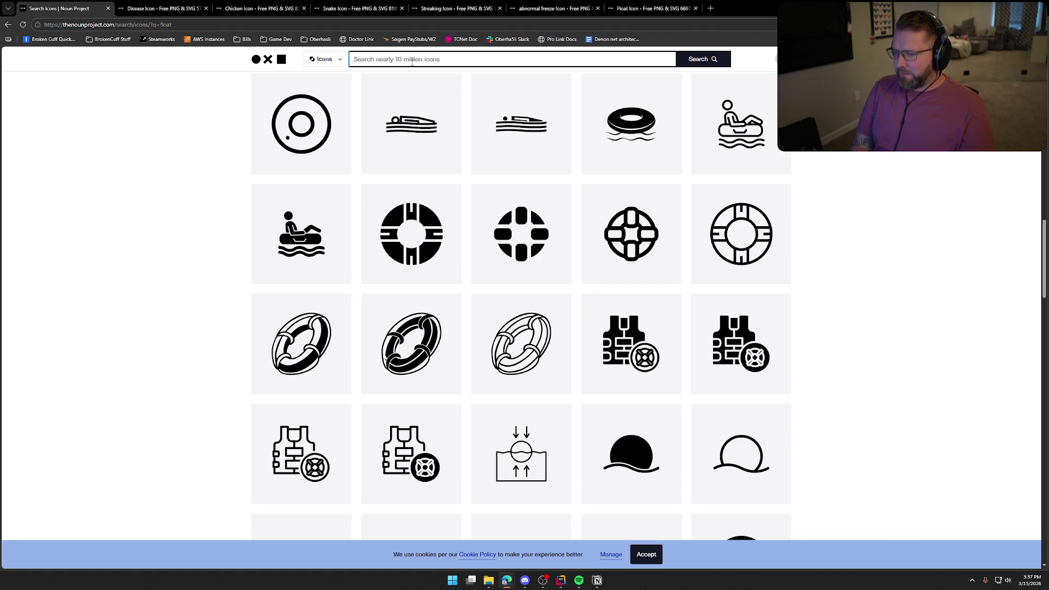
Search for 'stick fire' and scroll through its results.
text(stick fir)
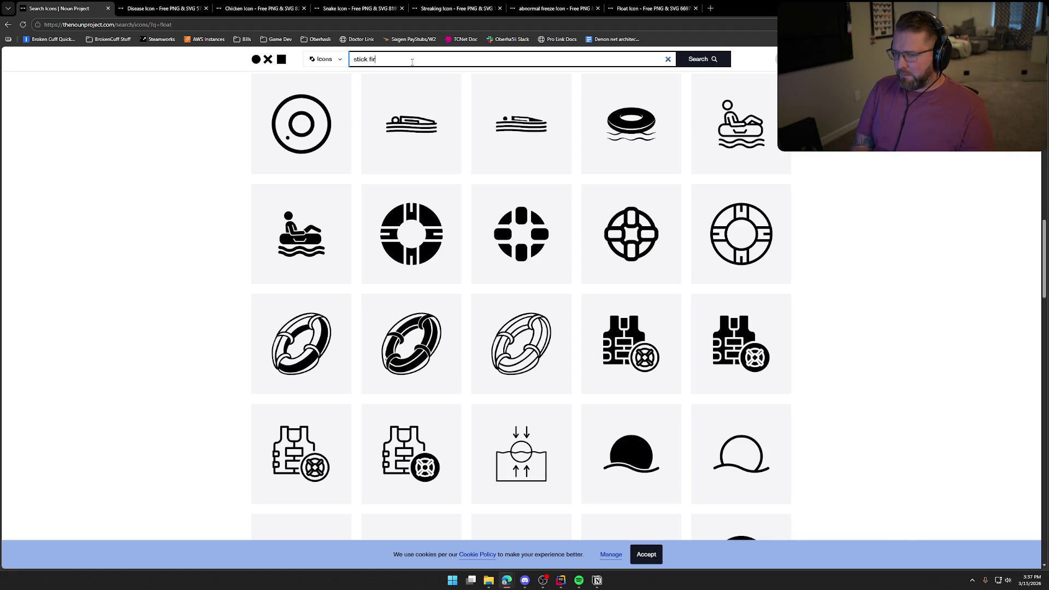
text(e)
key(Return)
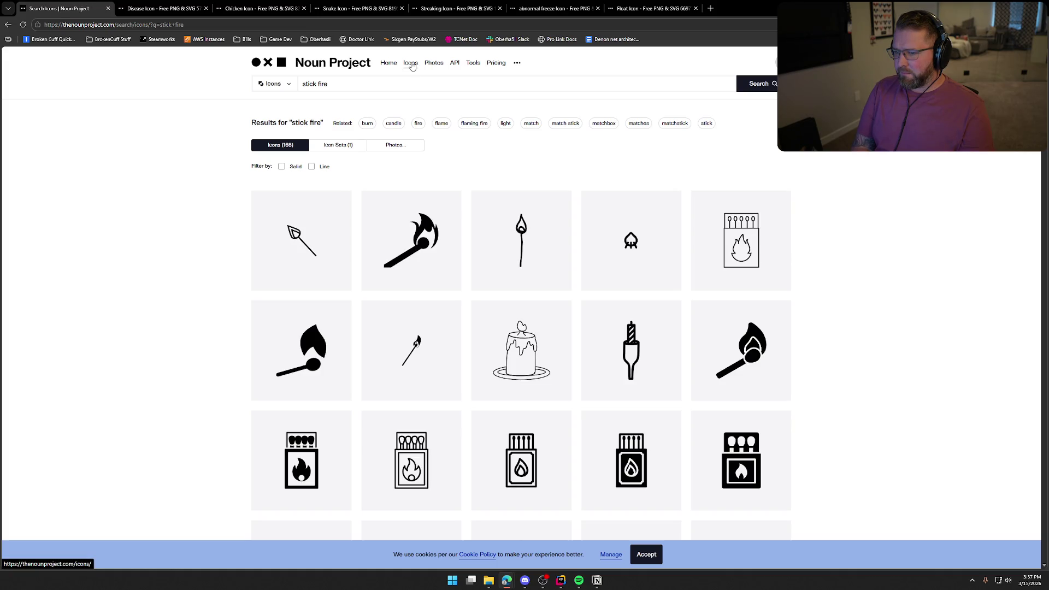
scroll(929, 322, down, 7)
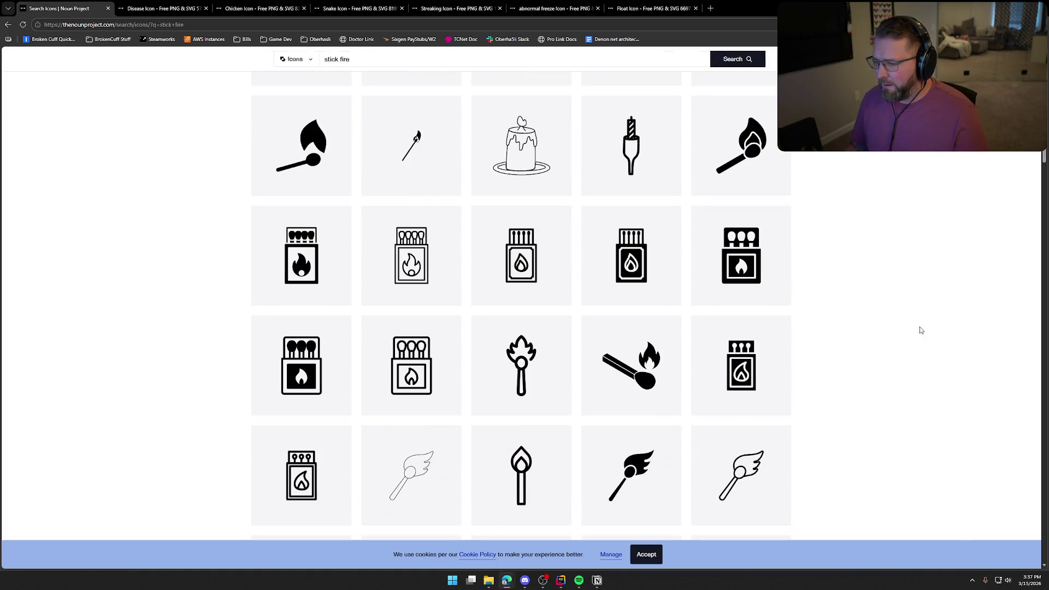
scroll(888, 321, down, 2)
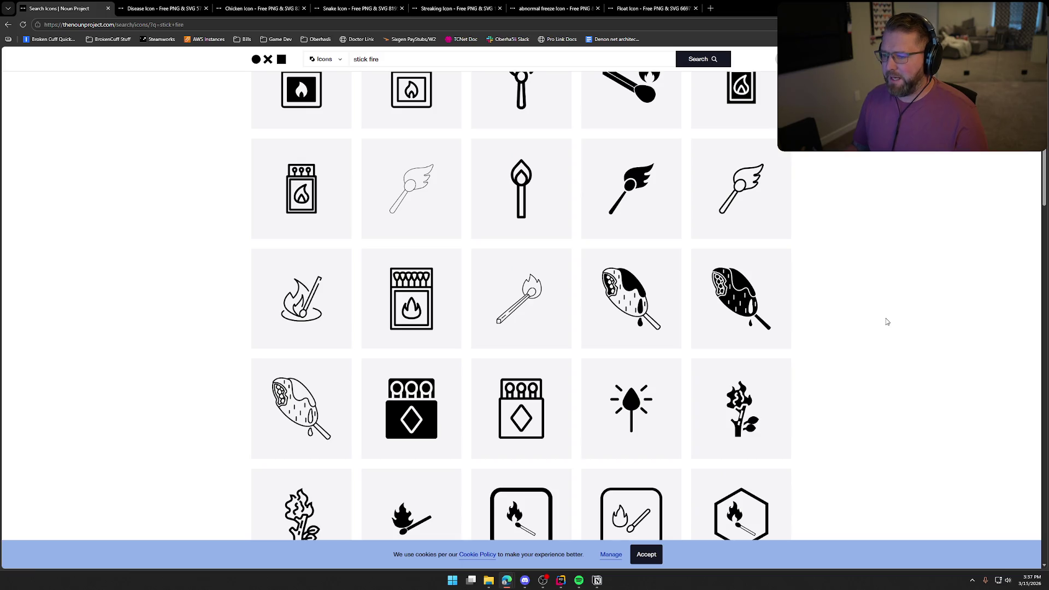
scroll(887, 321, down, 10)
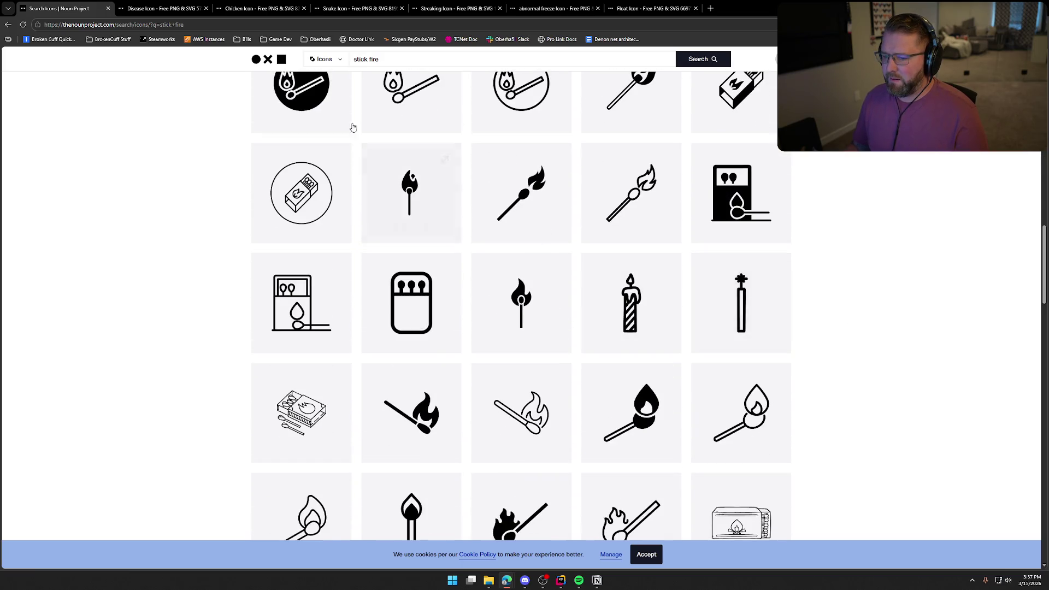
Replace the query with 'fire' and browse the 31,581 flame and campfire icons.
click(352, 59)
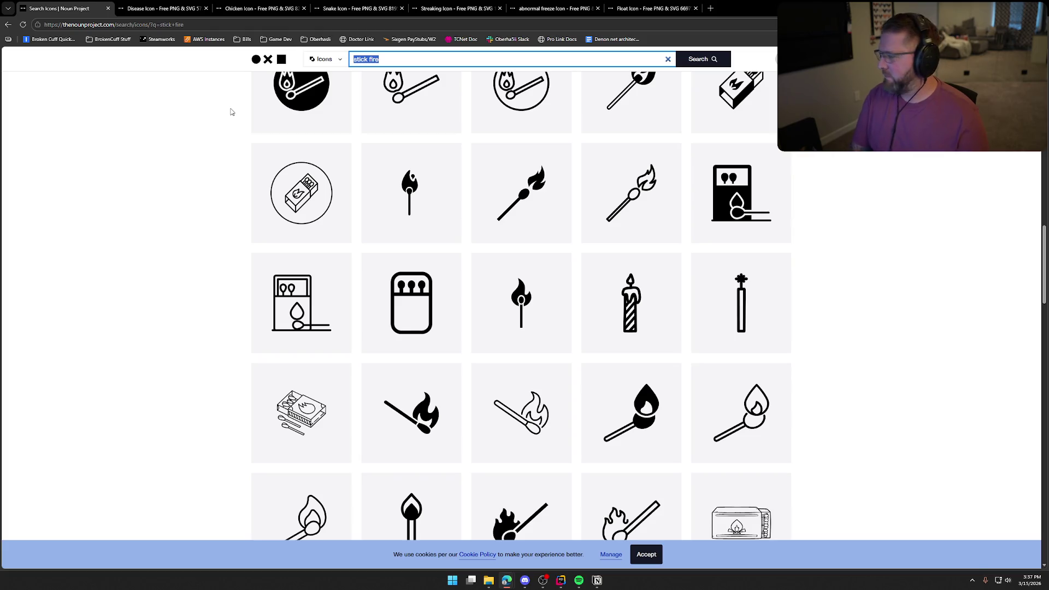
text(fire)
key(Return)
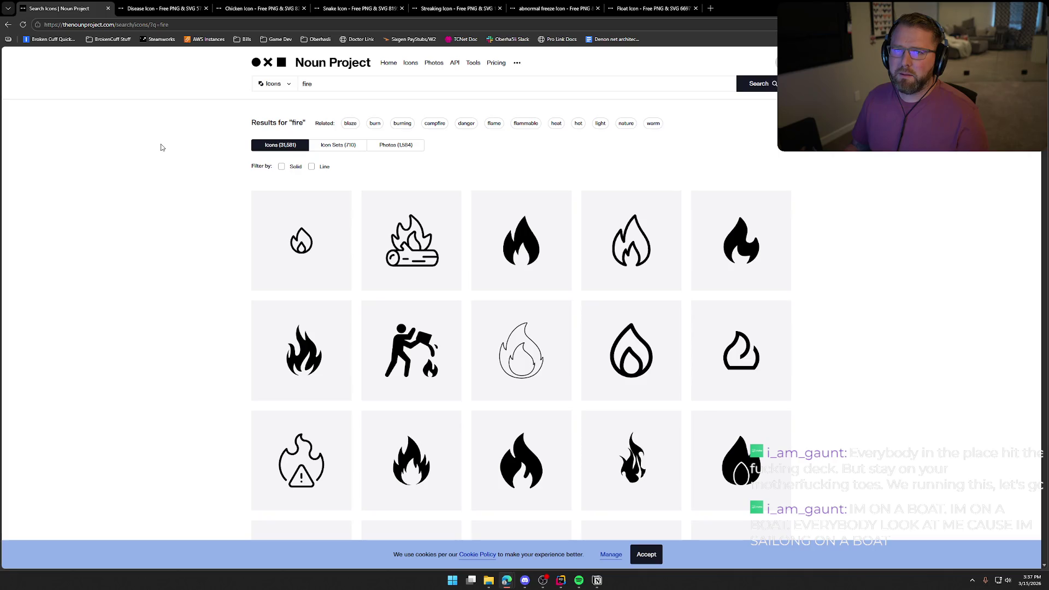
scroll(175, 170, down, 7)
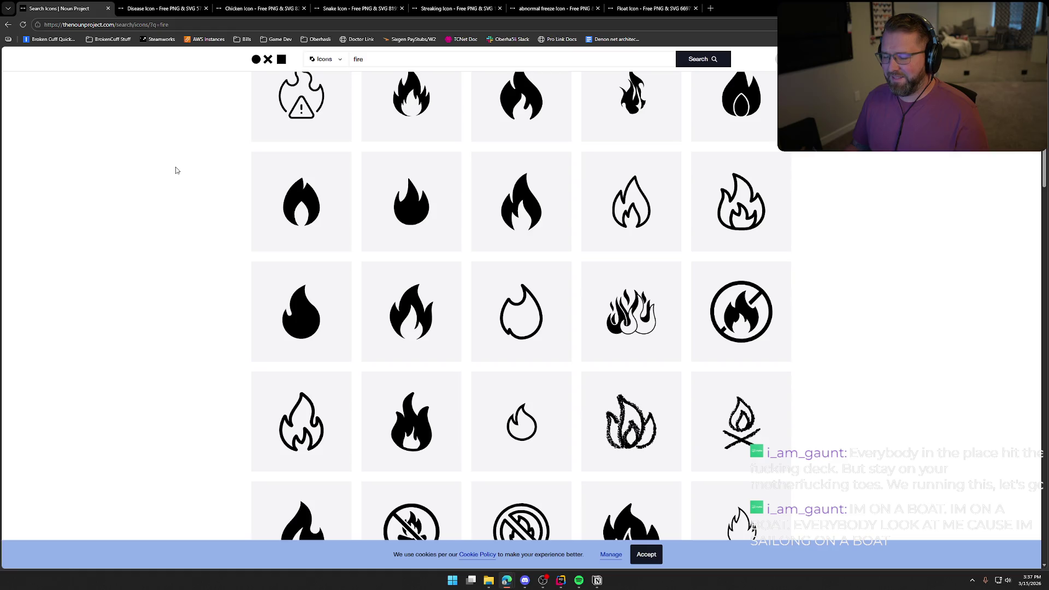
scroll(176, 170, down, 3)
scroll(175, 170, down, 3)
scroll(256, 131, up, 2)
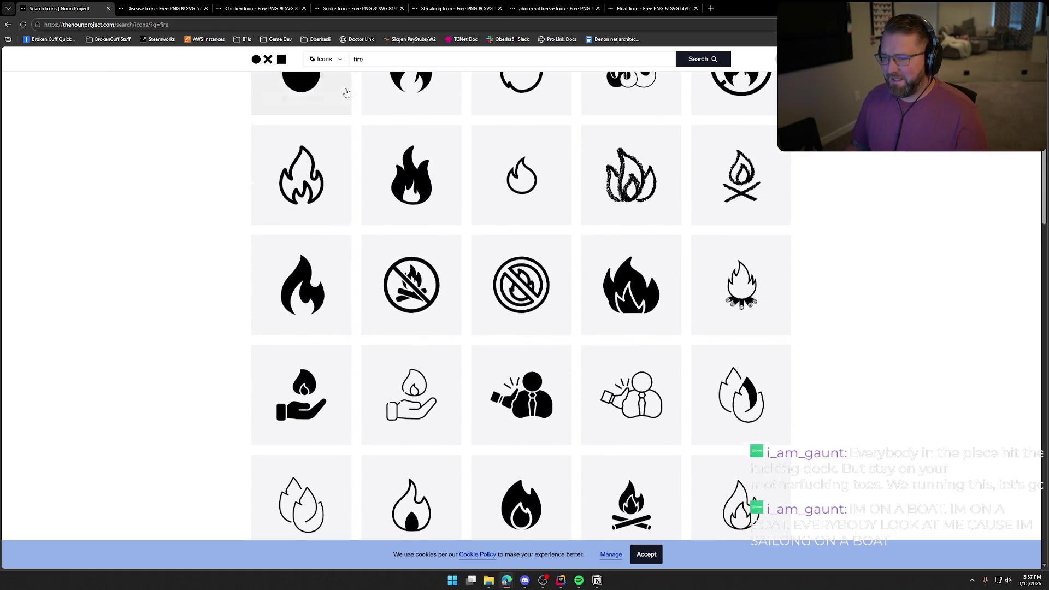
click(380, 59)
Search 'fire dance', then 'cold dance', which returns a single icon.
text(dance)
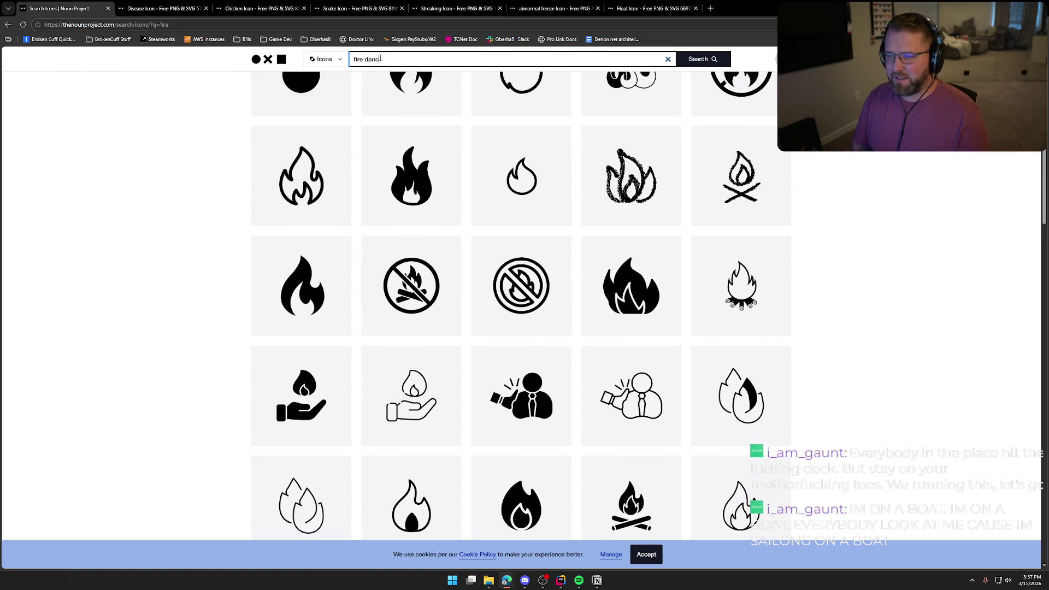
key(Return)
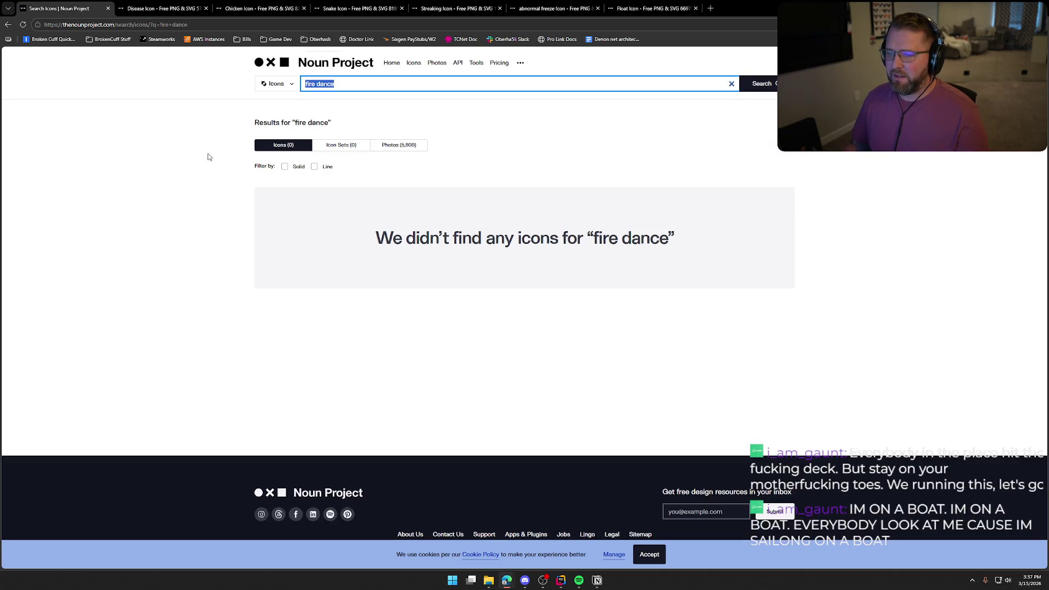
text(cold dance)
key(Return)
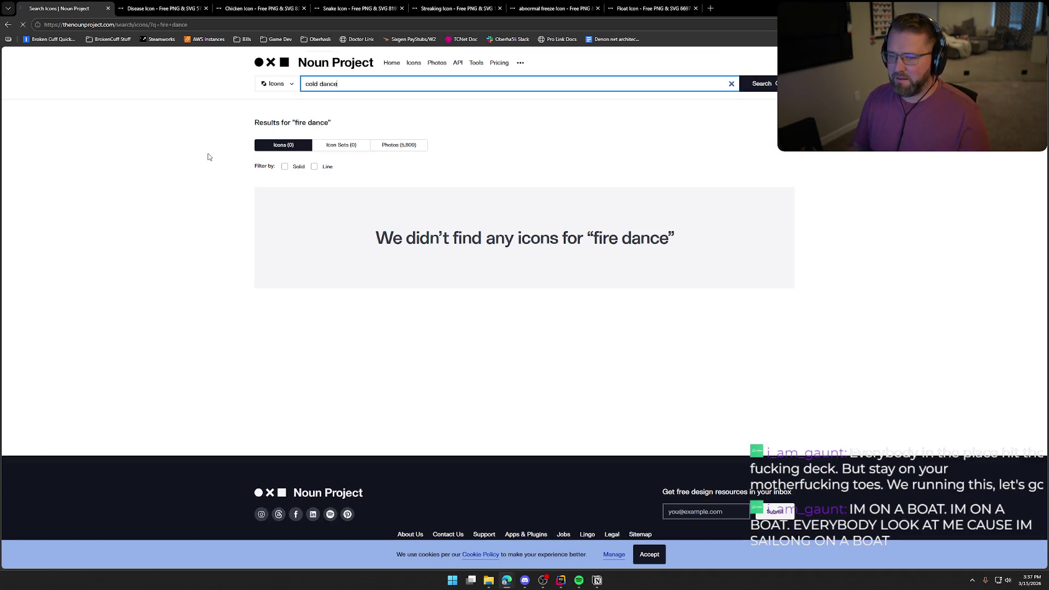
Try 'snow dance', which finds nothing, then search just 'dance' for 4,468 icons.
drag(318, 85, 218, 122)
text(snow)
key(Return)
key(BackSpace)
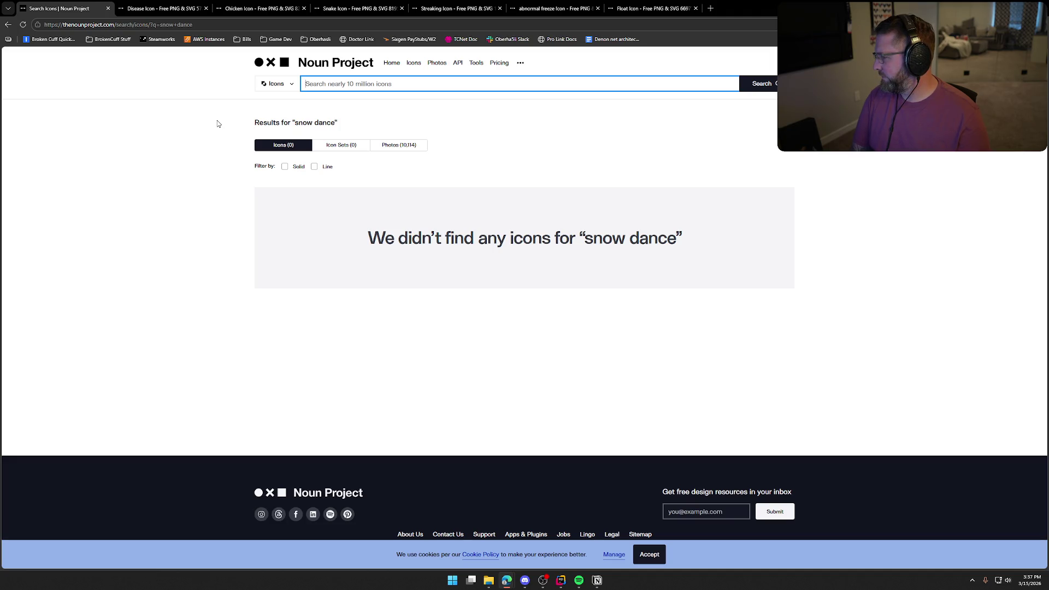
text(dance)
key(Return)
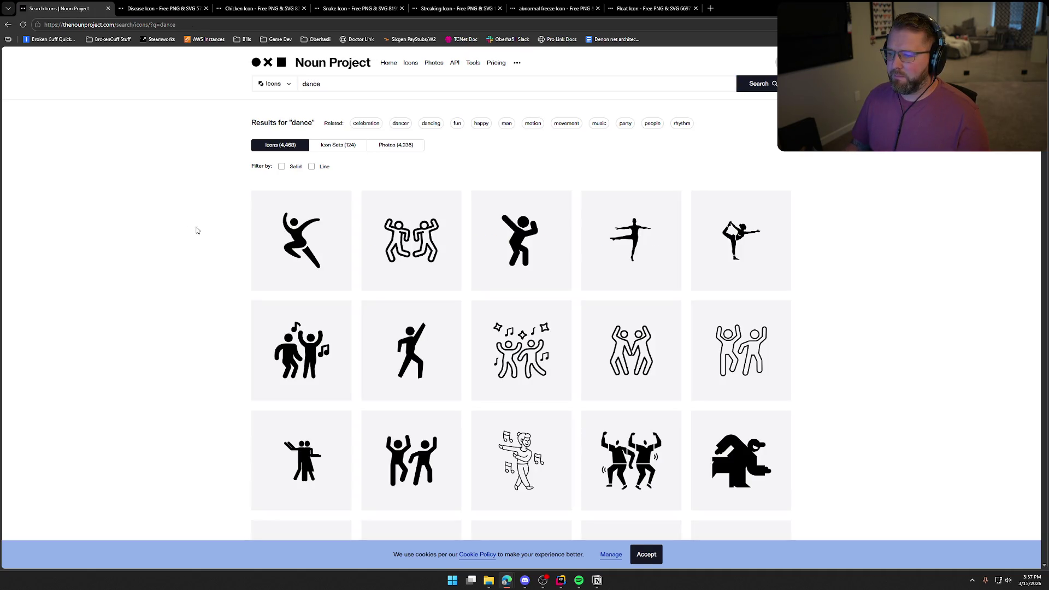
Open the third dancing-figure icon in a background tab.
mouse_move(520, 242)
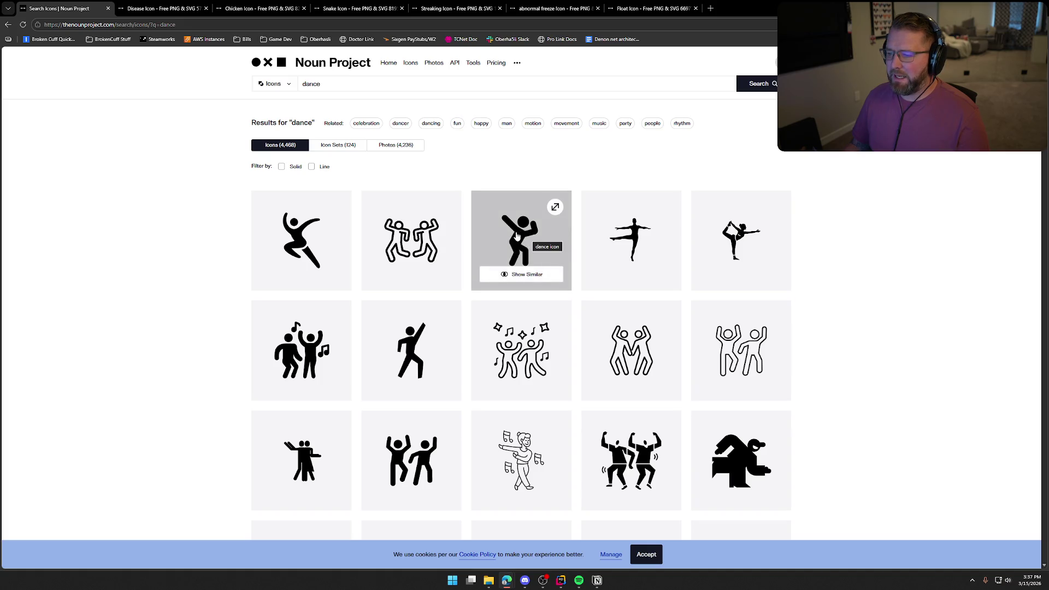
scroll(156, 388, down, 3)
scroll(164, 387, down, 5)
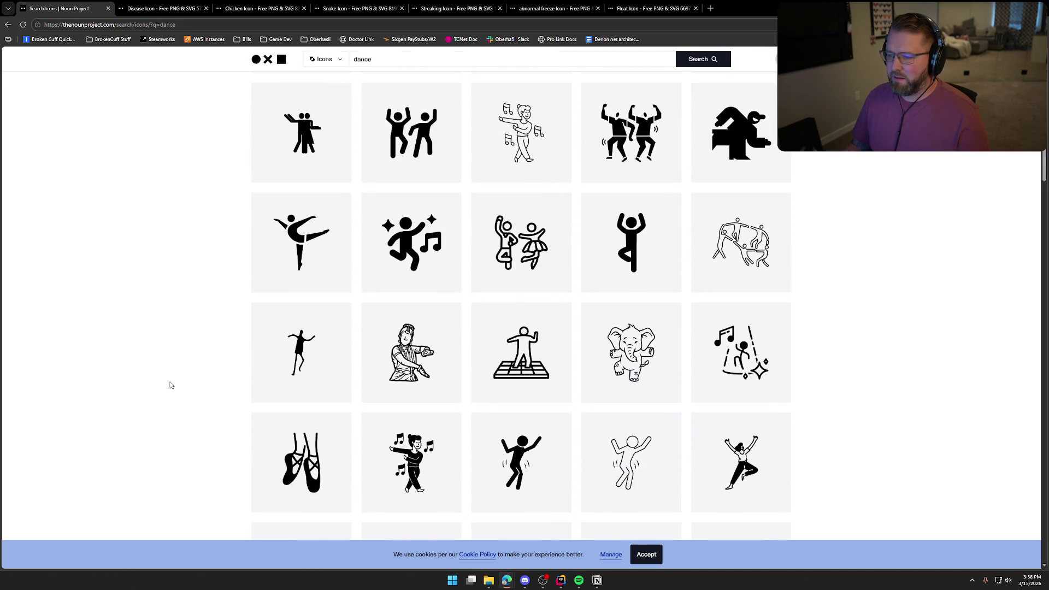
scroll(175, 375, up, 8)
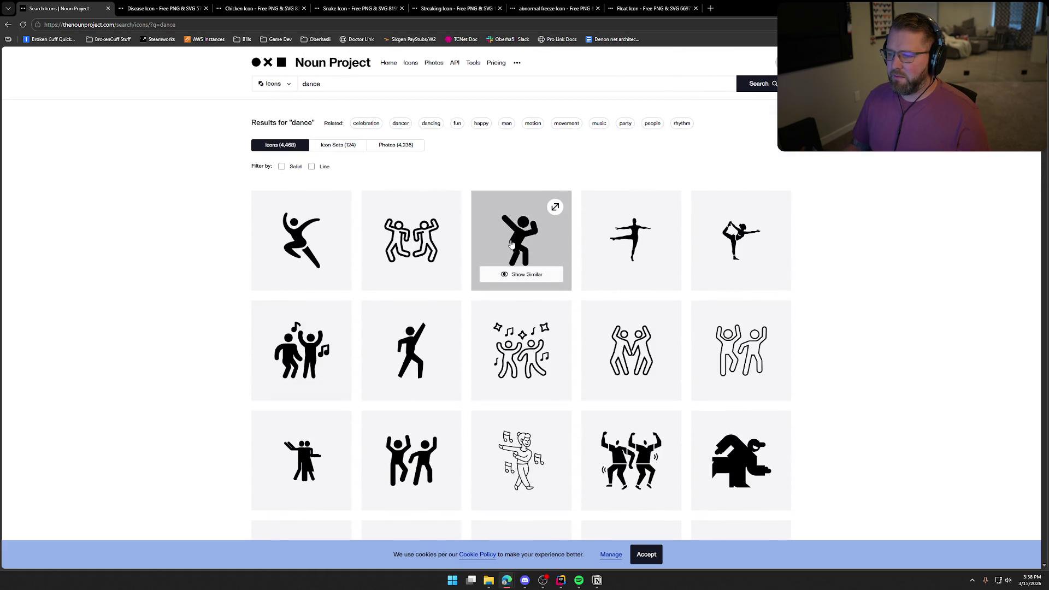
middle_click(520, 236)
Search 'fire' again and scroll through the 31,581 results.
key(slash)
text(fire)
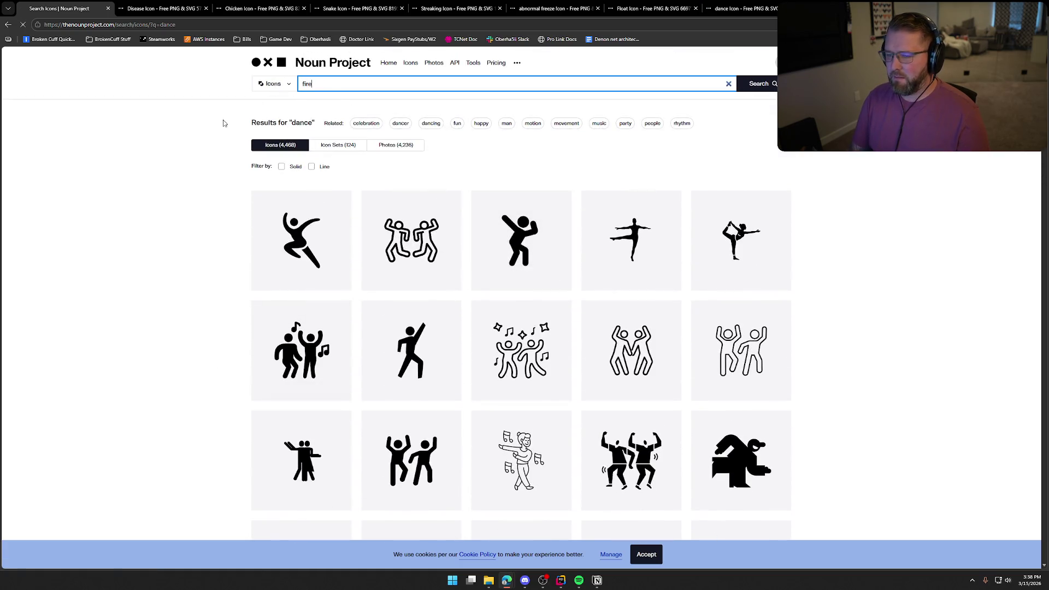
key(Return)
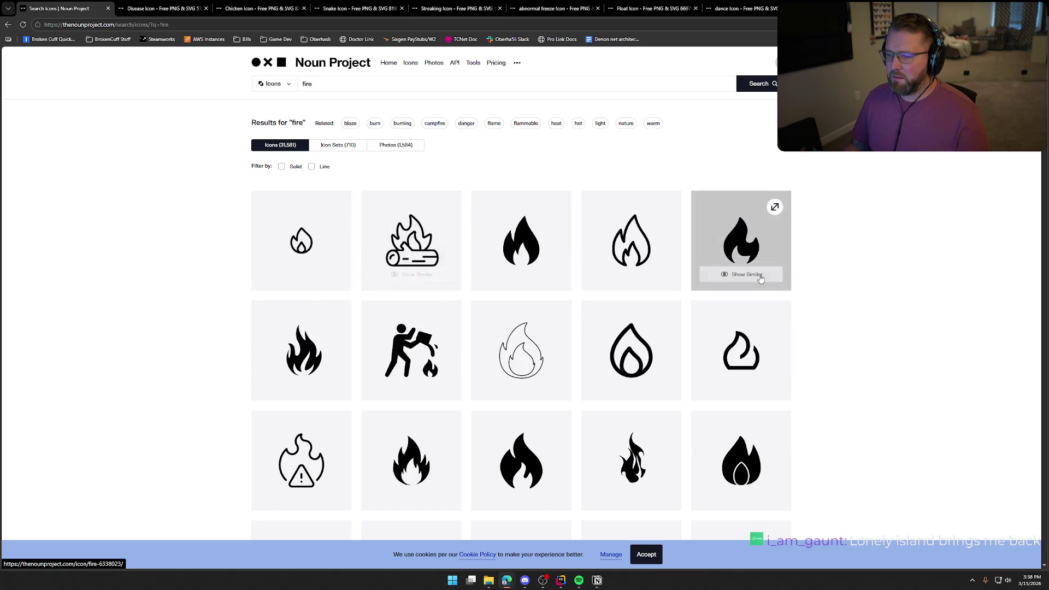
scroll(891, 285, down, 6)
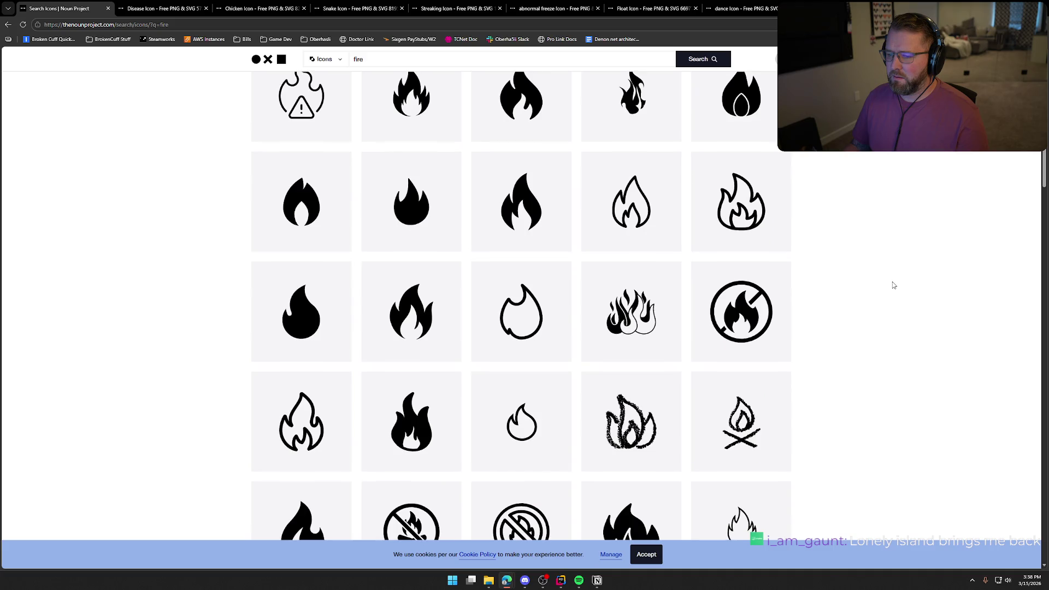
scroll(893, 285, down, 6)
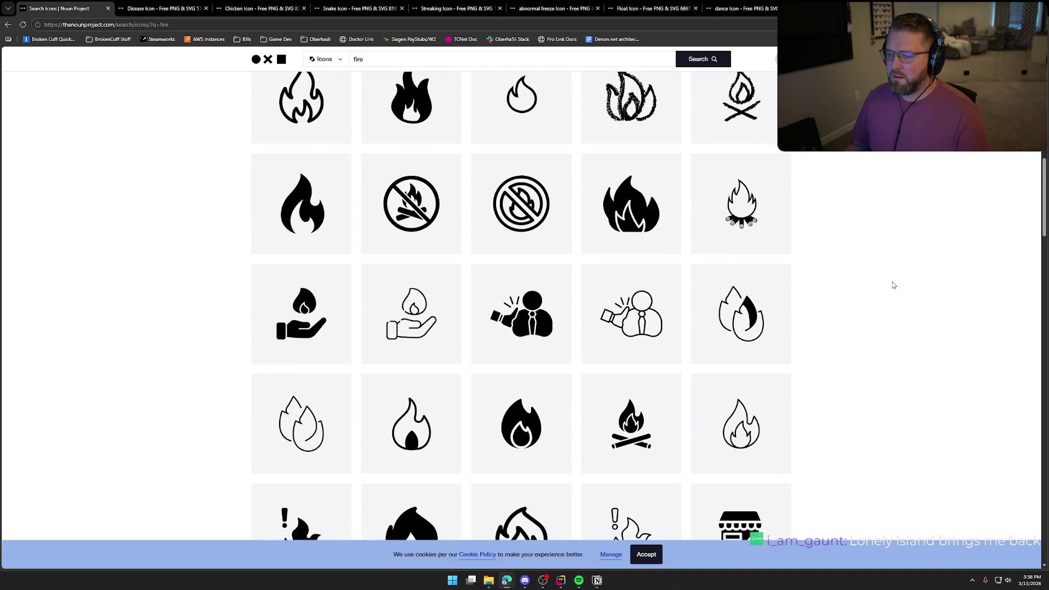
scroll(894, 285, up, 5)
scroll(890, 282, up, 8)
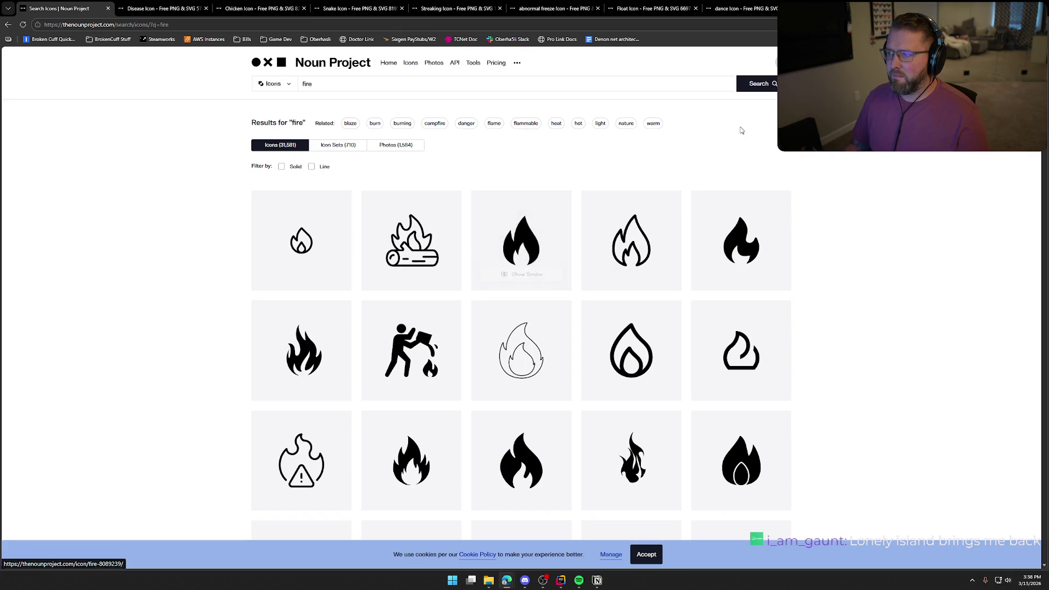
Clear 'fire' from the search box and start entering 'lightning'.
click(325, 85)
key(ctrl+a)
key(BackSpace)
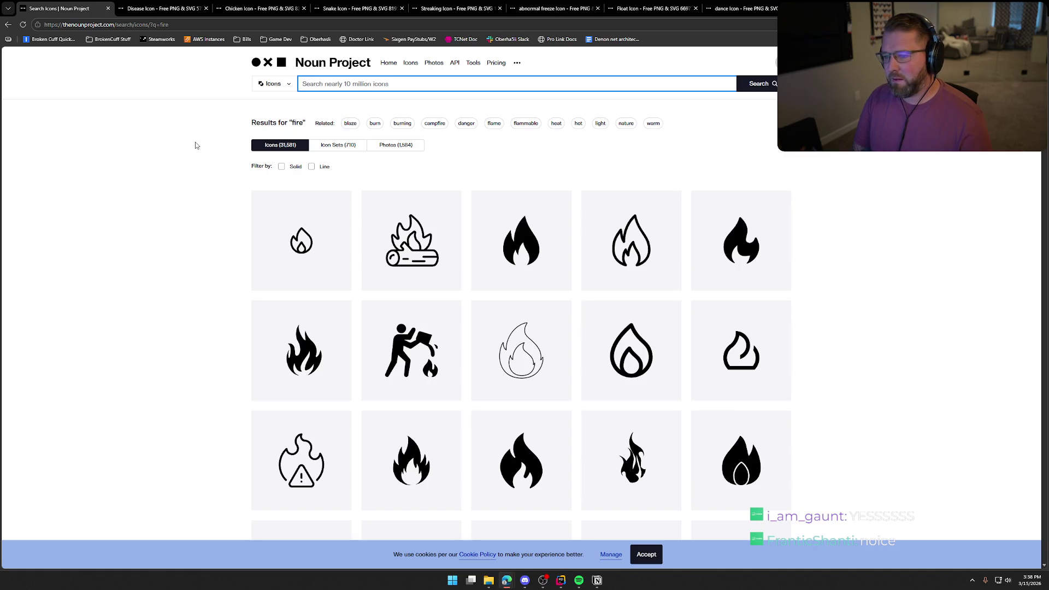
text(lightning)
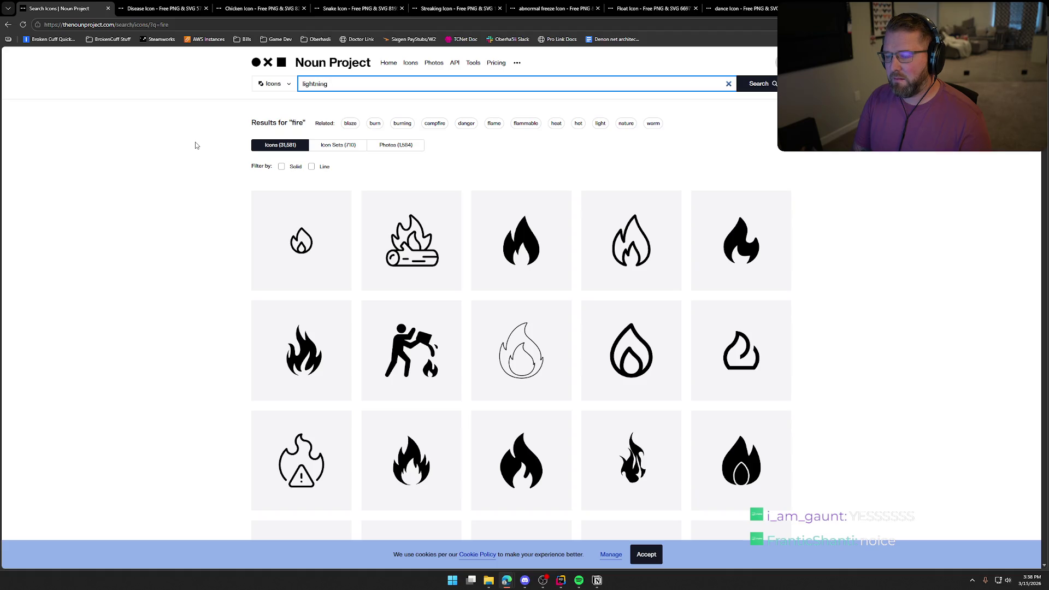
Search 'lightning', browse the results, then try 'lightning dance'.
key(Return)
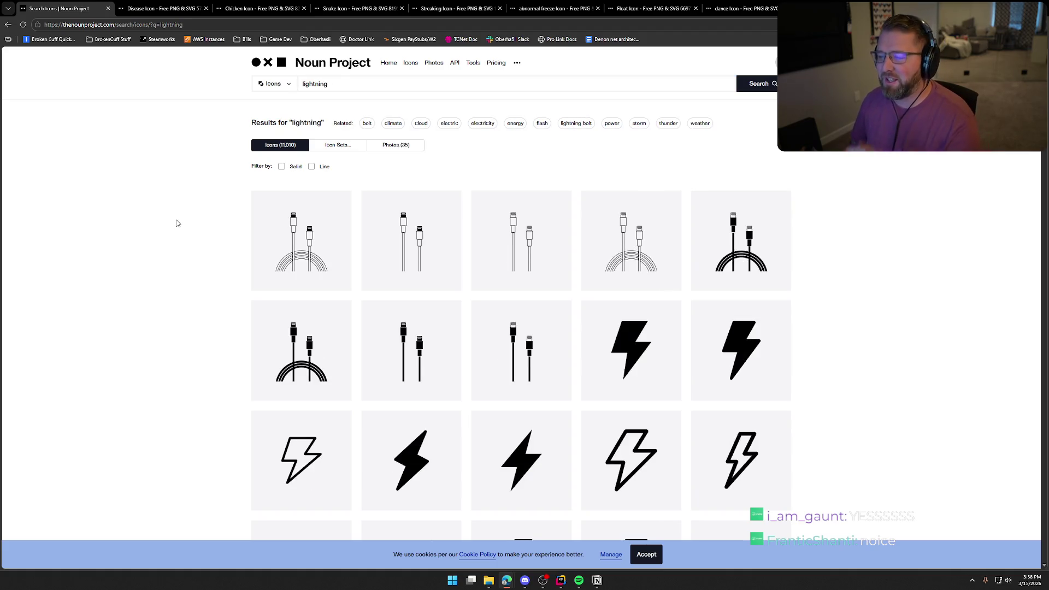
scroll(178, 223, down, 12)
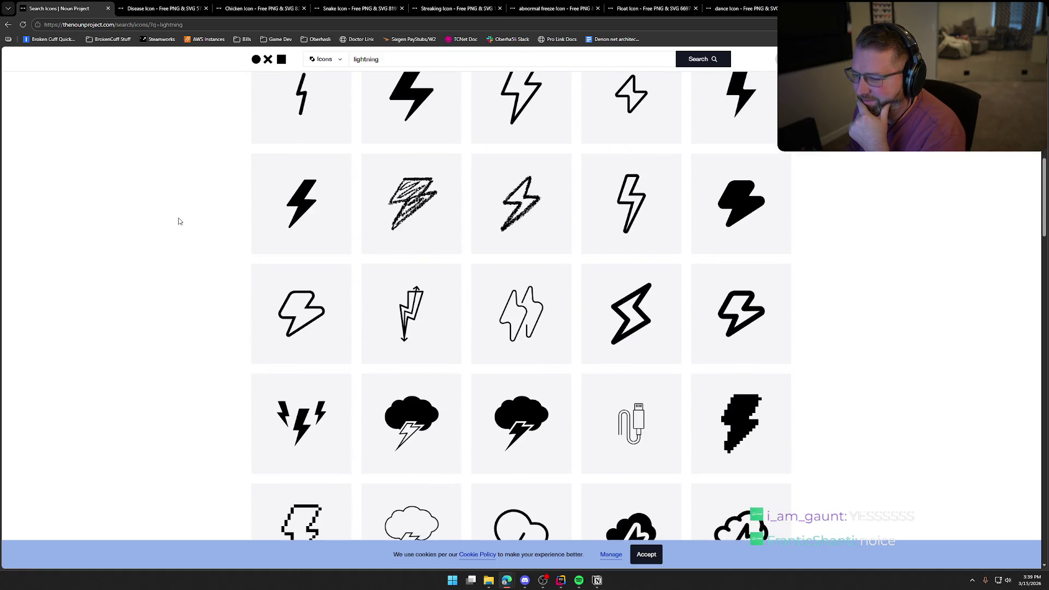
scroll(180, 221, down, 4)
scroll(180, 221, down, 4)
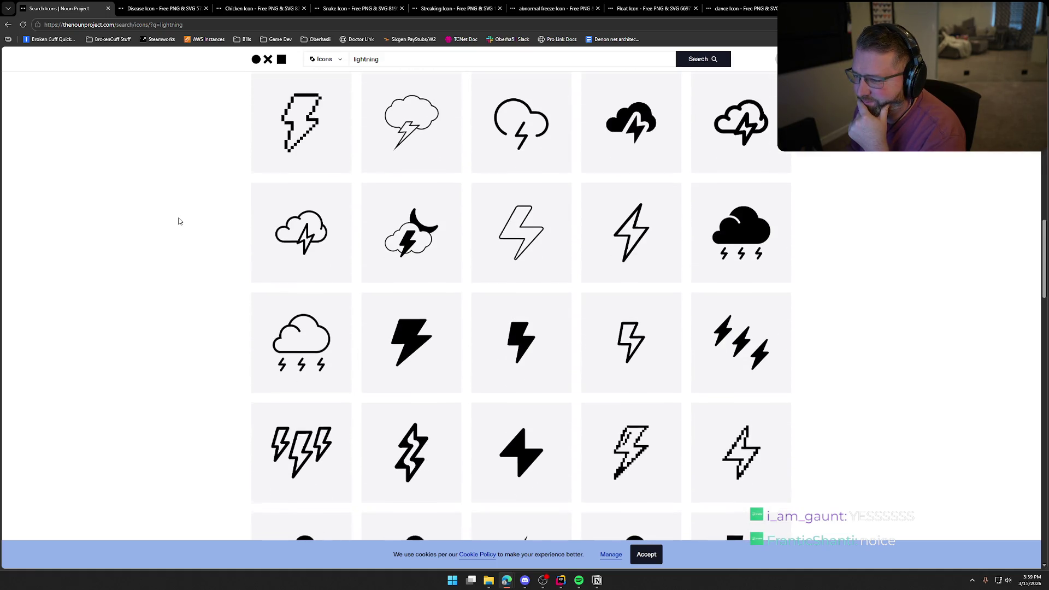
scroll(180, 221, down, 7)
scroll(178, 221, down, 2)
click(382, 59)
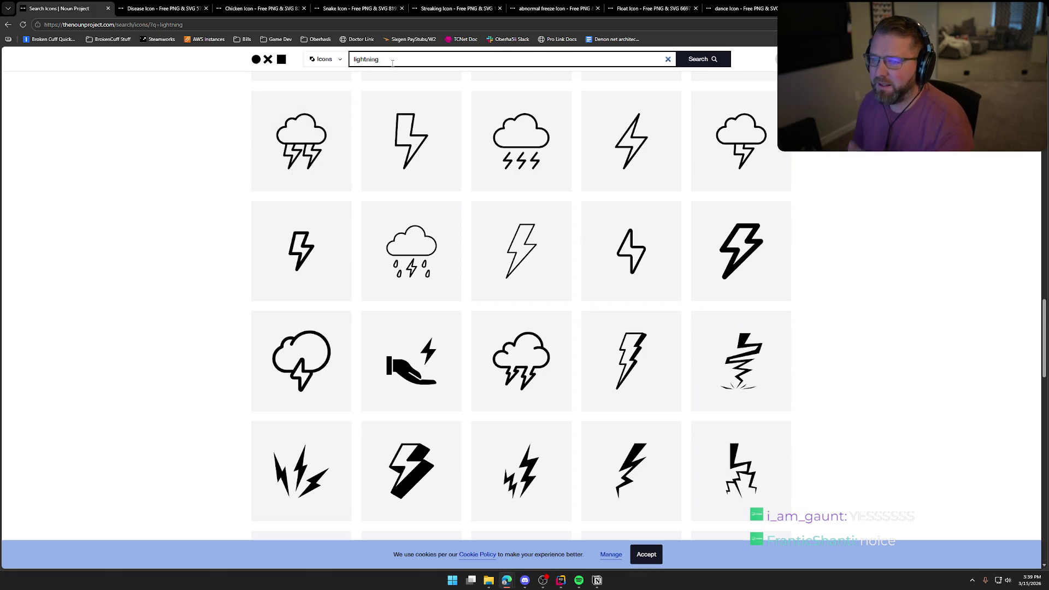
text(dnac)
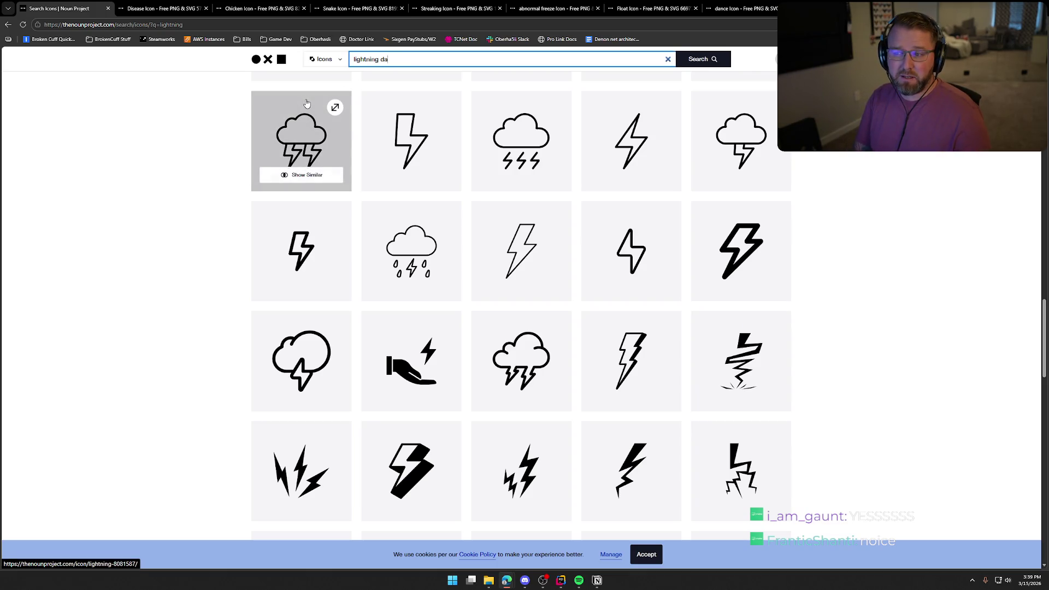
text(nce)
key(Return)
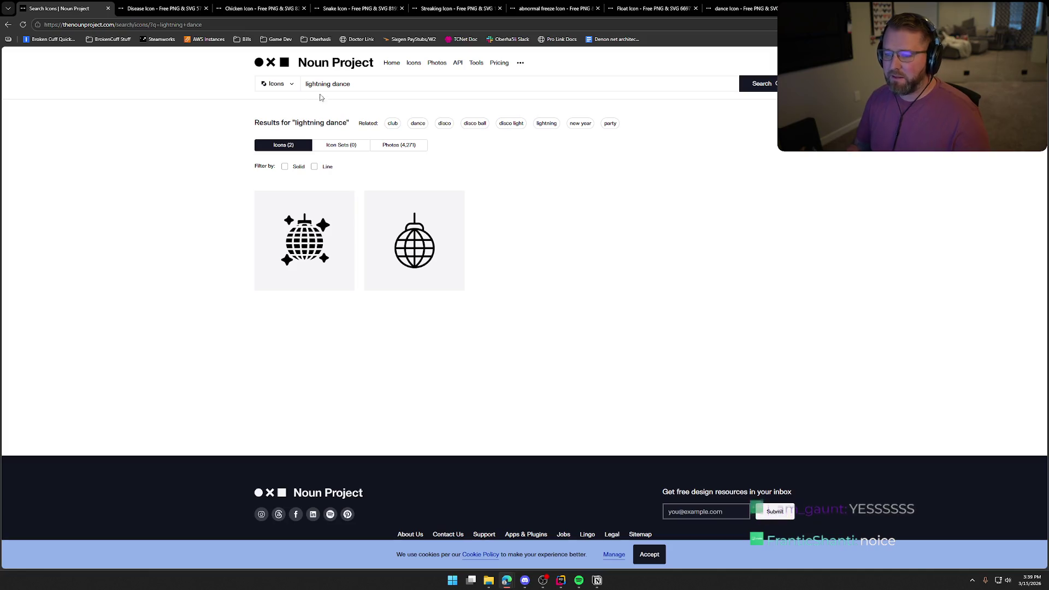
Switch the query to 'lightning strike' for 247 storm icons, then empty the search box.
click(322, 88)
double_click(341, 83)
key(BackSpace)
text(strik)
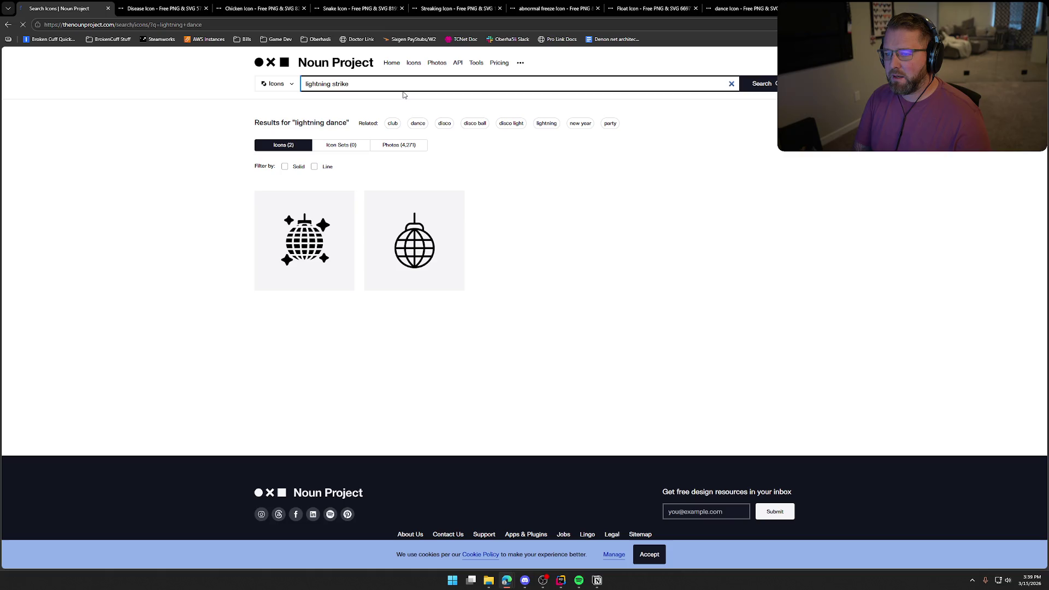
key(Return)
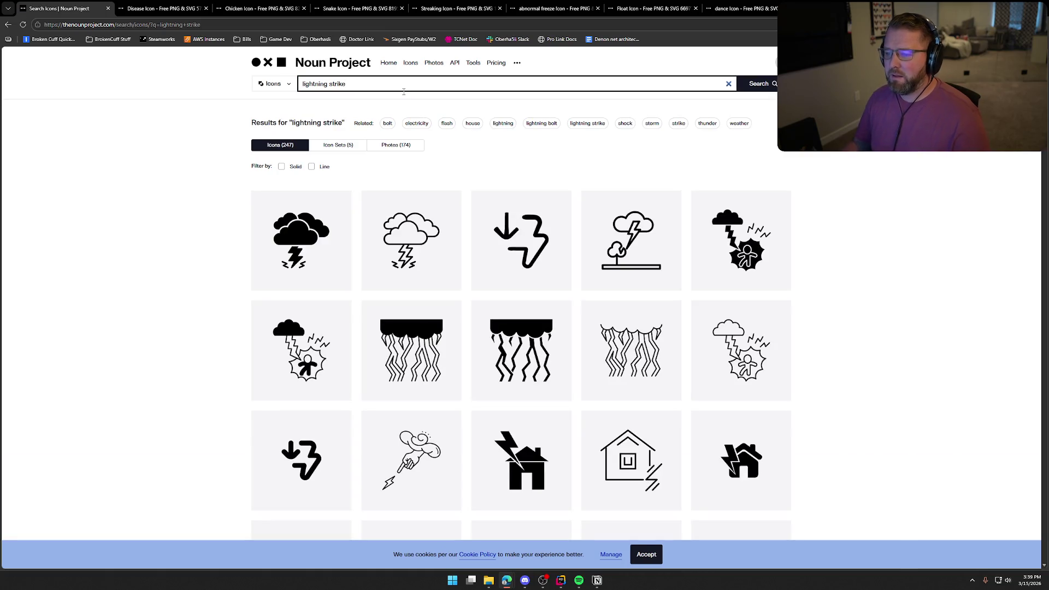
click(205, 261)
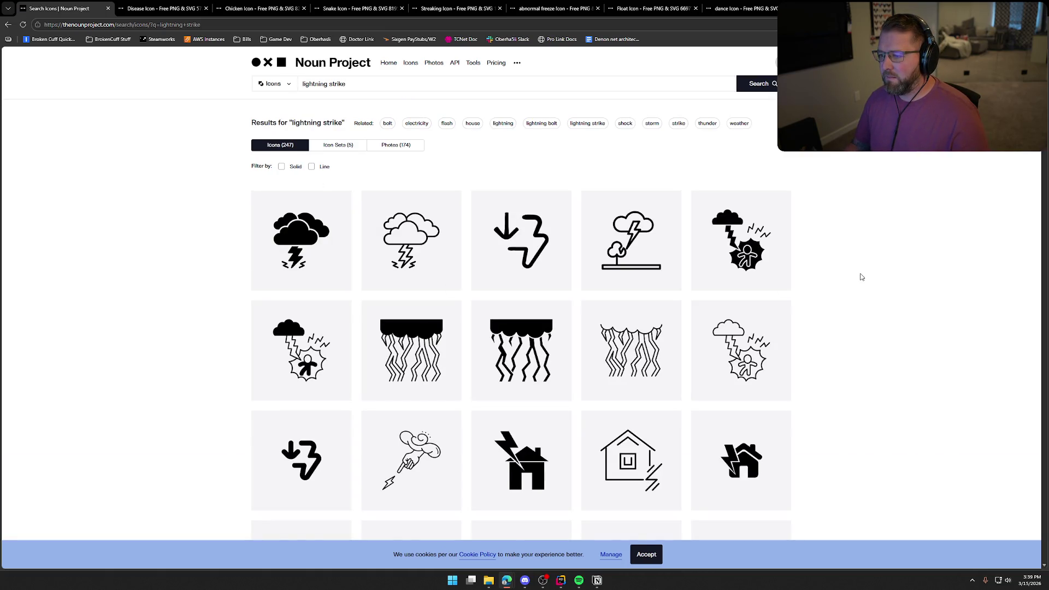
scroll(757, 168, down, 2)
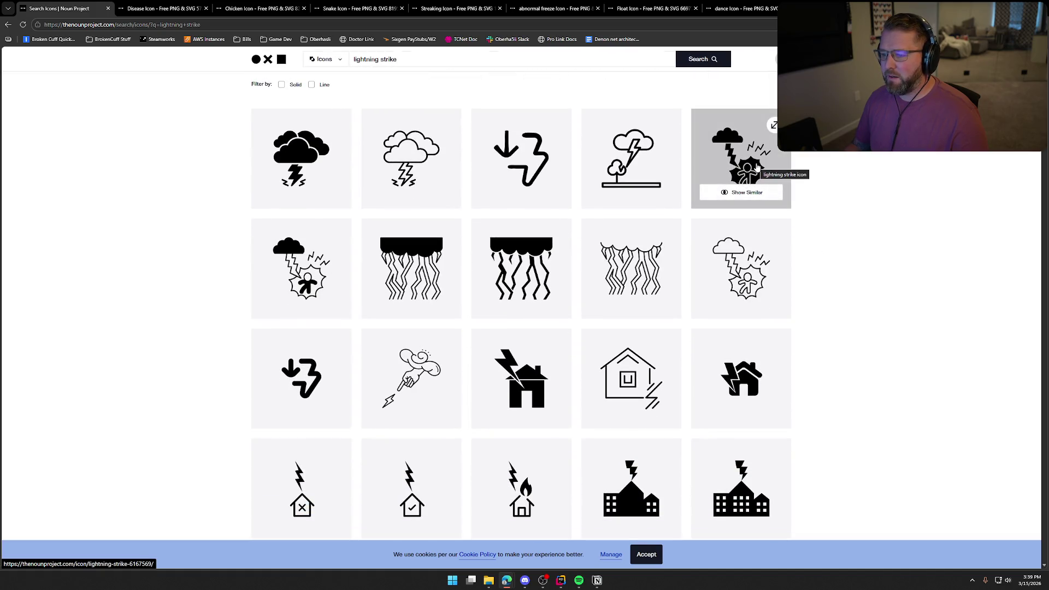
scroll(896, 321, up, 2)
click(369, 88)
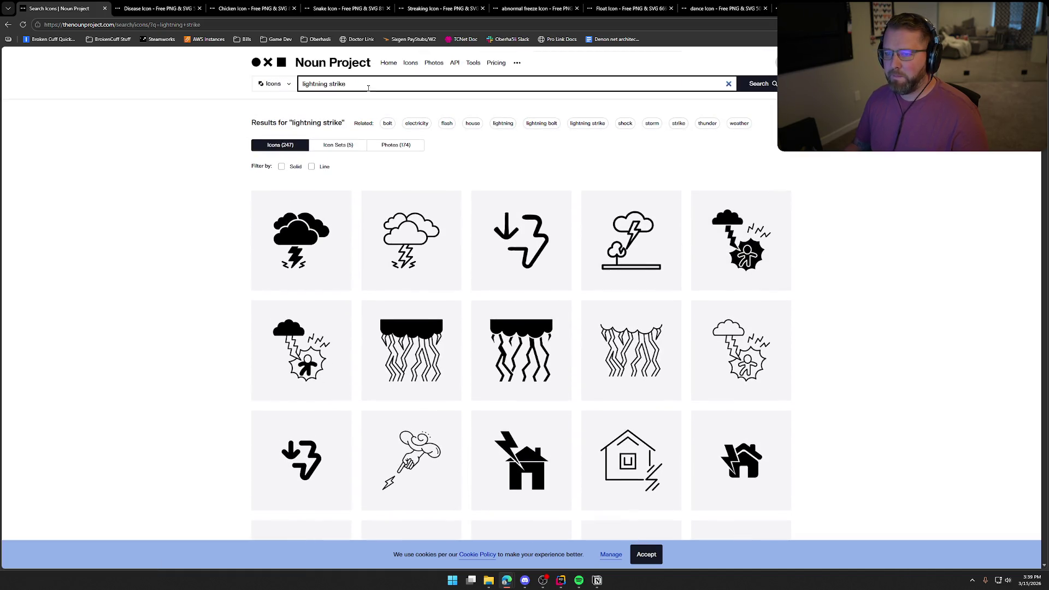
key(ctrl+a)
key(BackSpace)
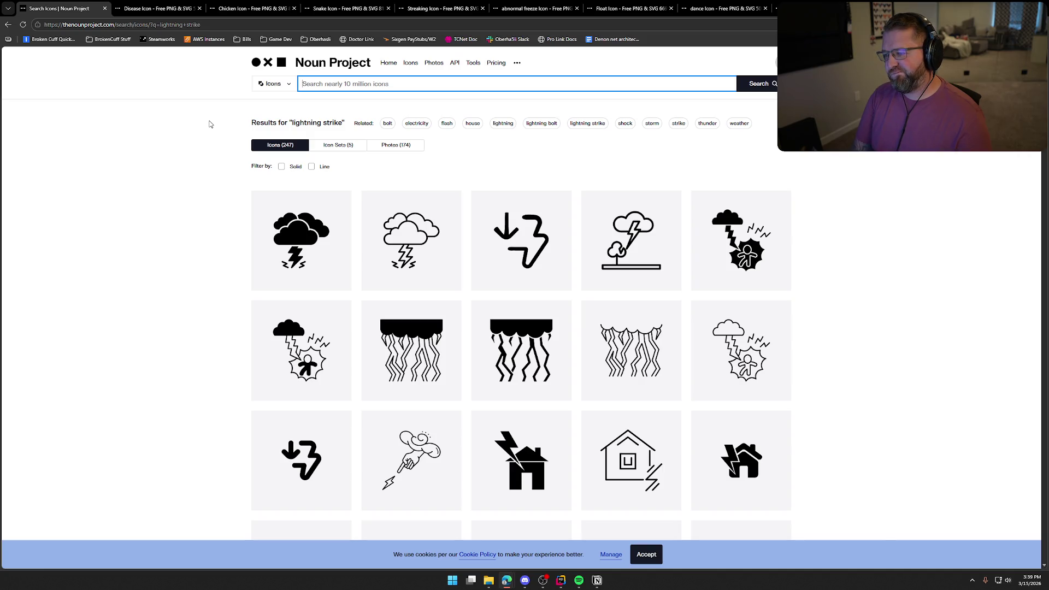
Search 'plains' and scroll through the bison and landscape icons.
text(plains)
key(Return)
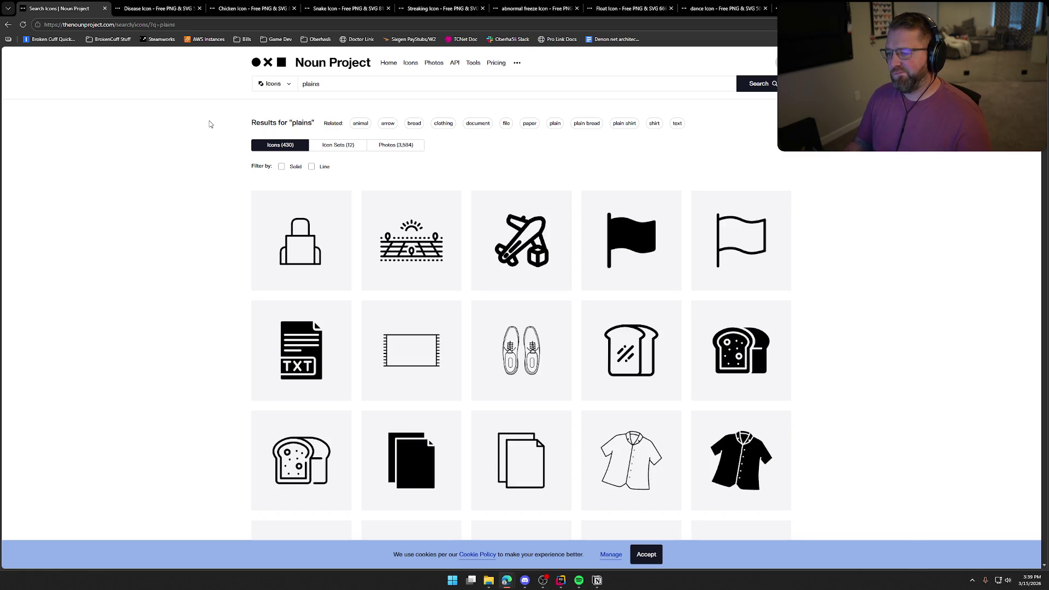
scroll(827, 290, down, 5)
scroll(834, 288, down, 6)
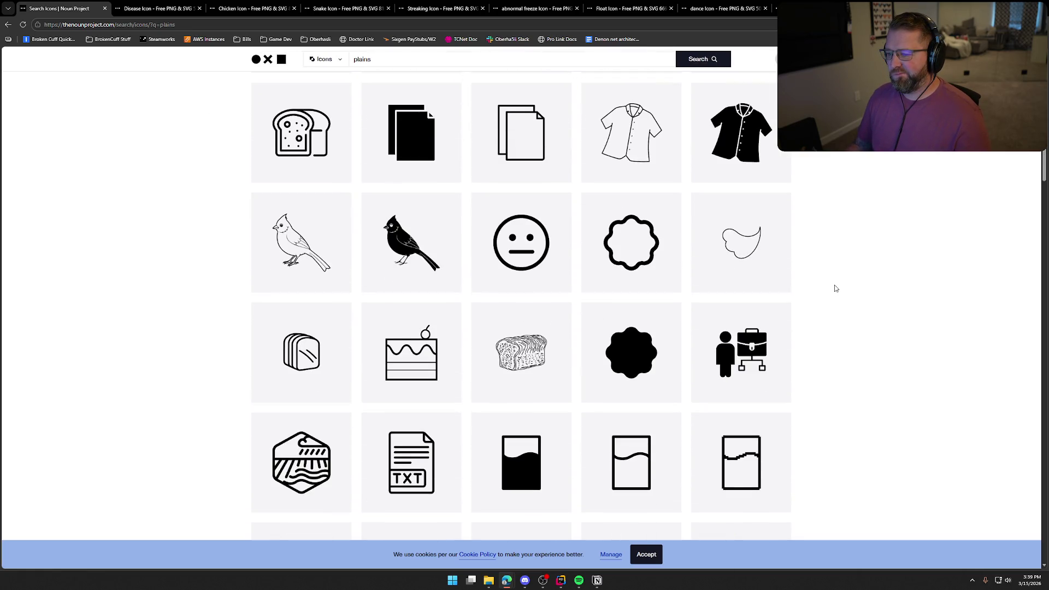
scroll(835, 288, down, 7)
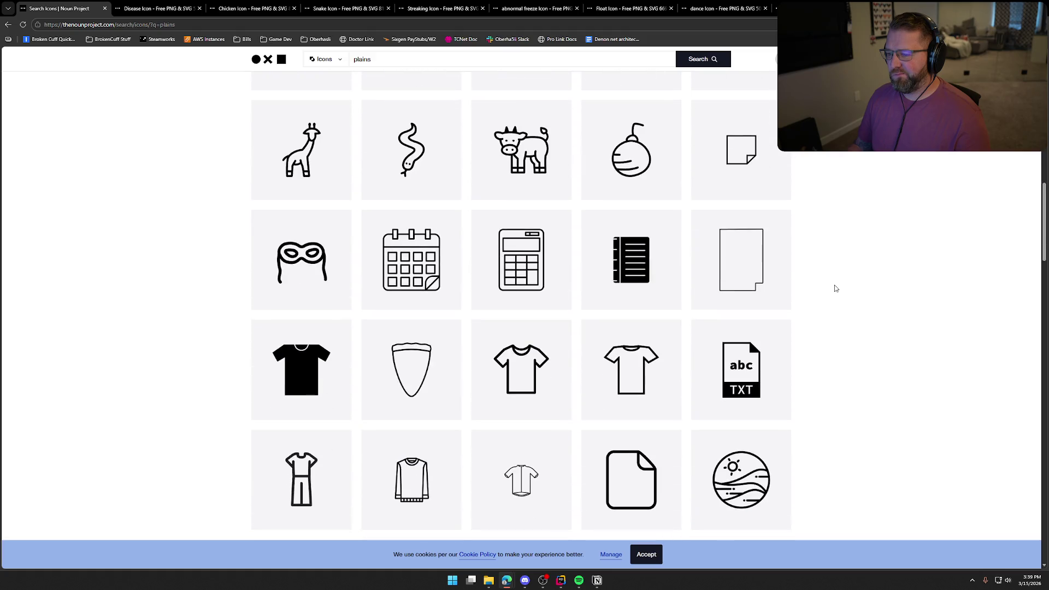
scroll(835, 288, down, 14)
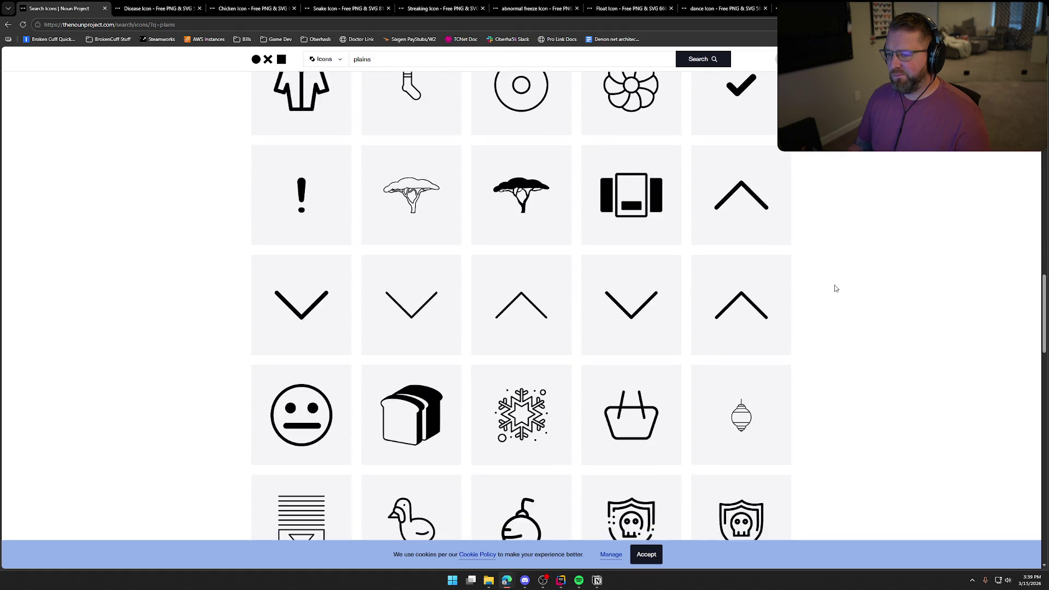
scroll(834, 288, down, 7)
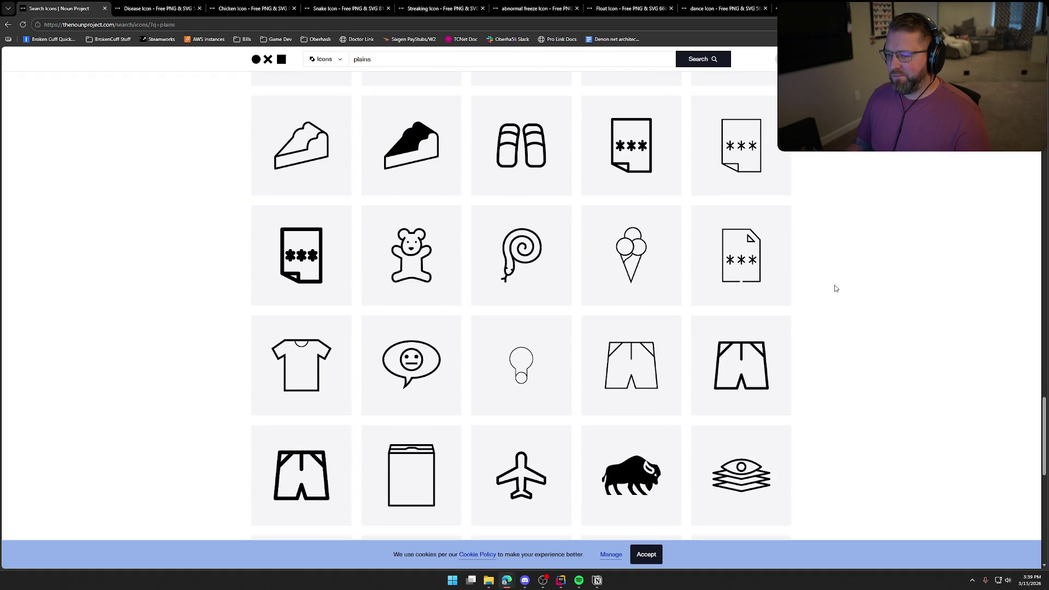
scroll(835, 288, down, 4)
scroll(835, 288, down, 2)
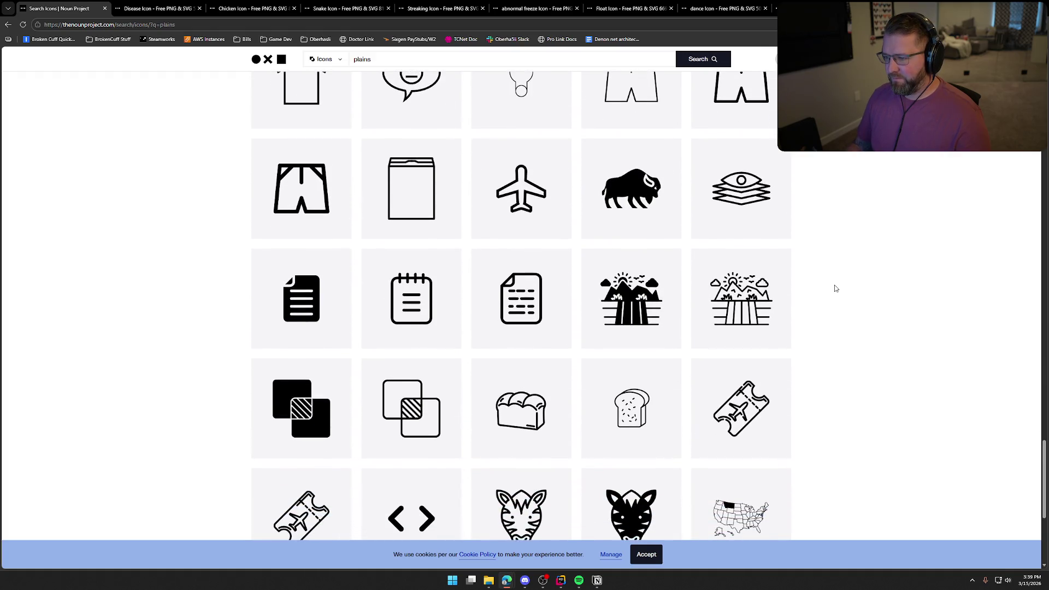
mouse_move(629, 196)
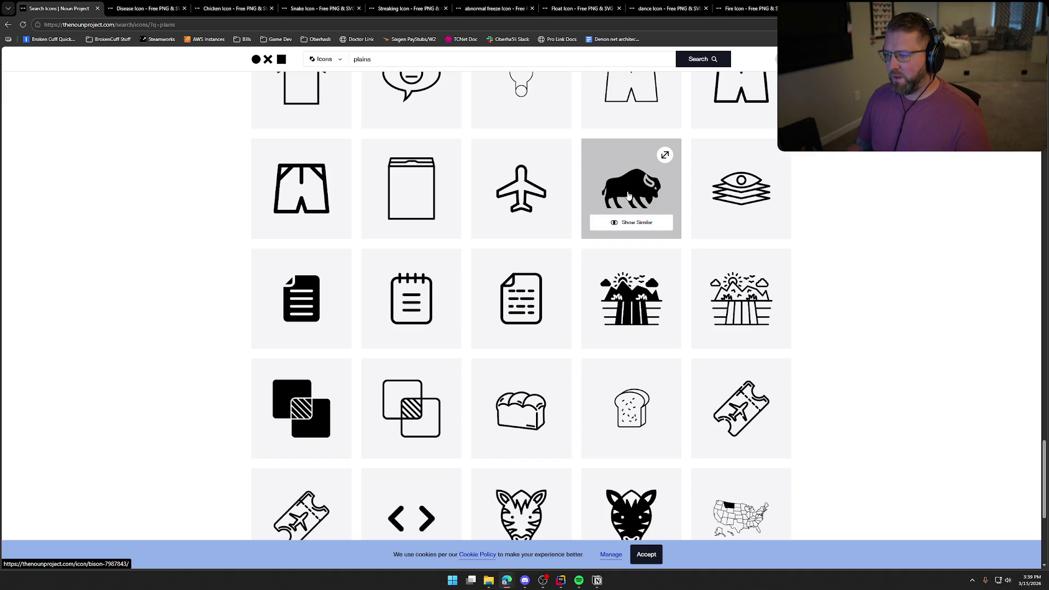
Clear the 'plains' term from the search box.
click(382, 59)
key(ctrl+a)
key(BackSpace)
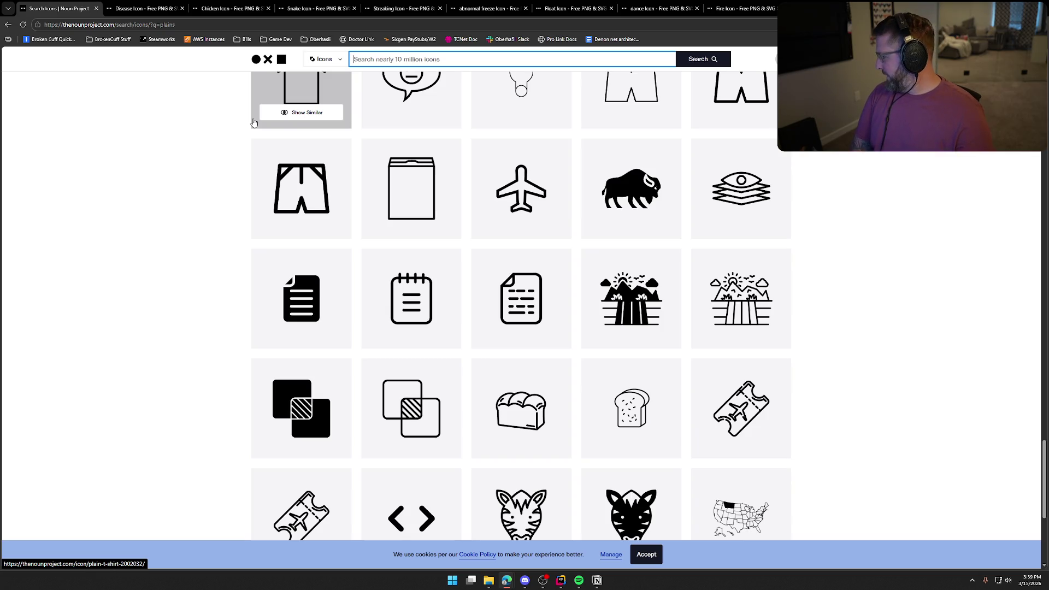
Search 'desert' and scroll through the 5,609 cactus and dune icons and back up.
text(desert)
key(Return)
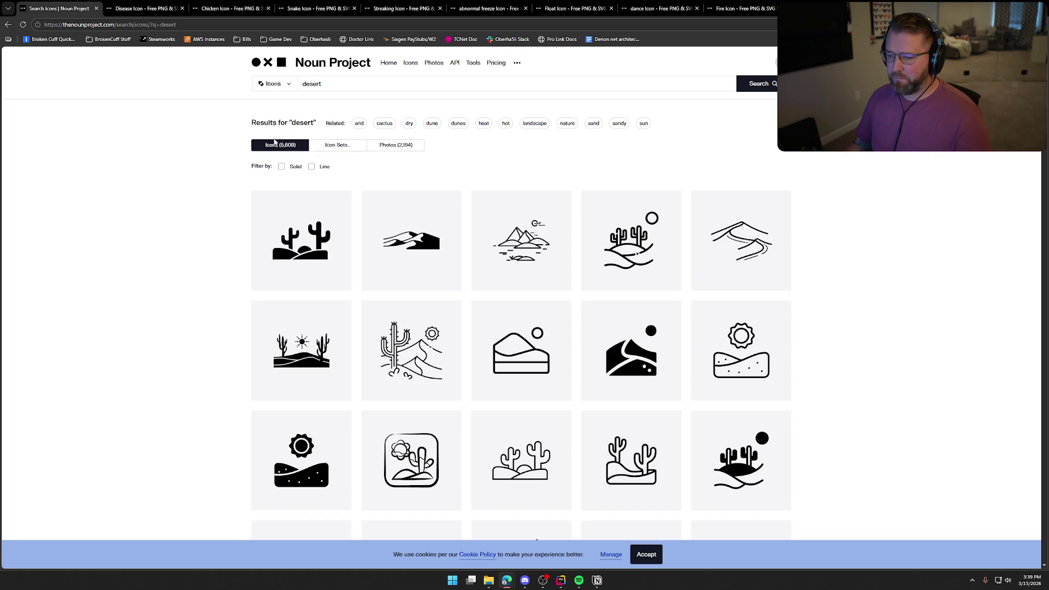
scroll(208, 256, down, 1)
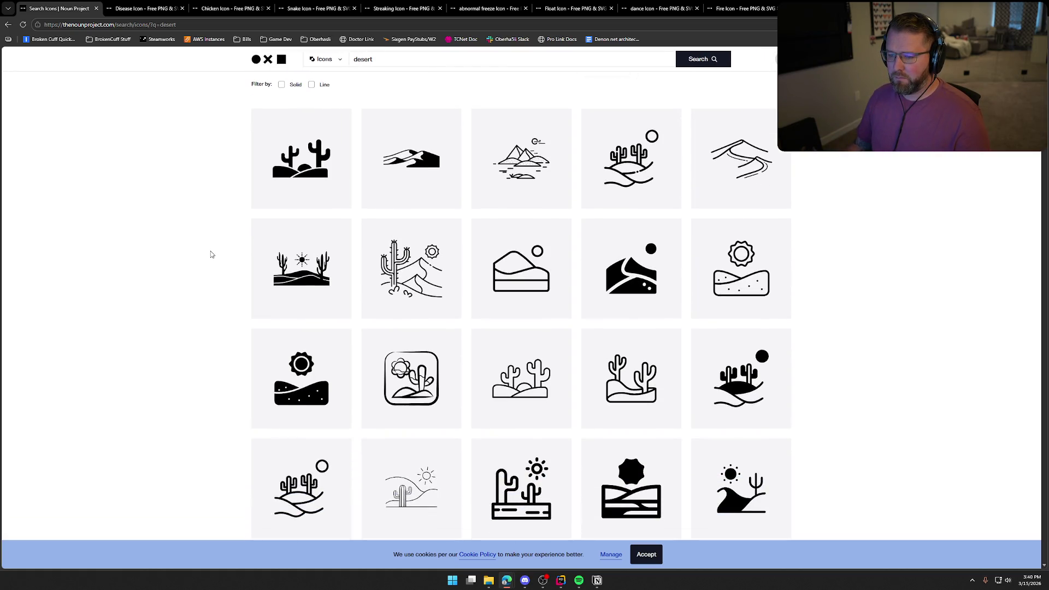
scroll(219, 252, down, 3)
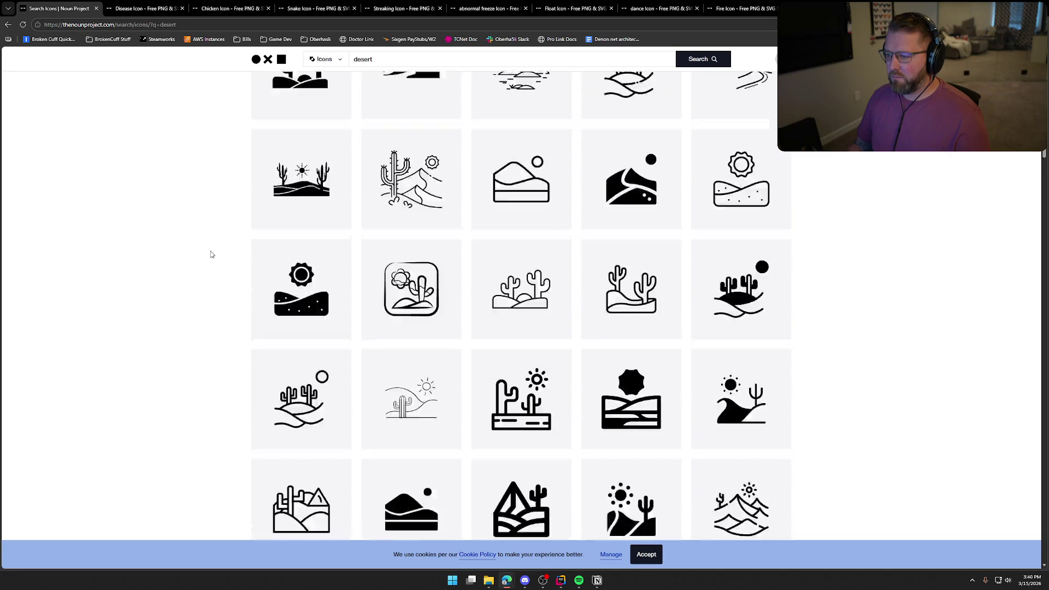
scroll(227, 249, down, 10)
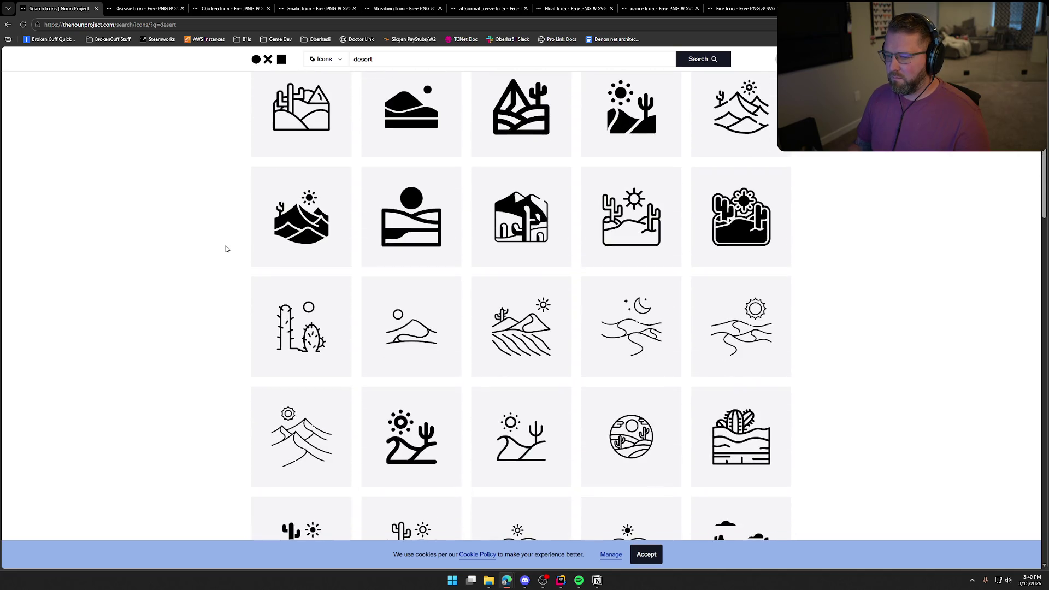
scroll(227, 249, up, 2)
scroll(227, 249, up, 10)
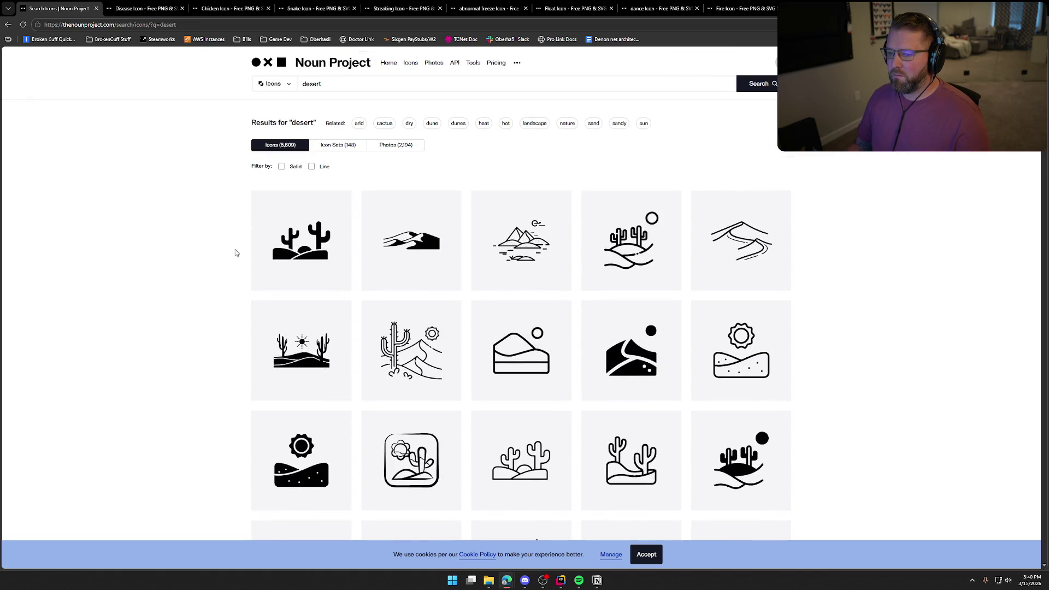
key(Tab)
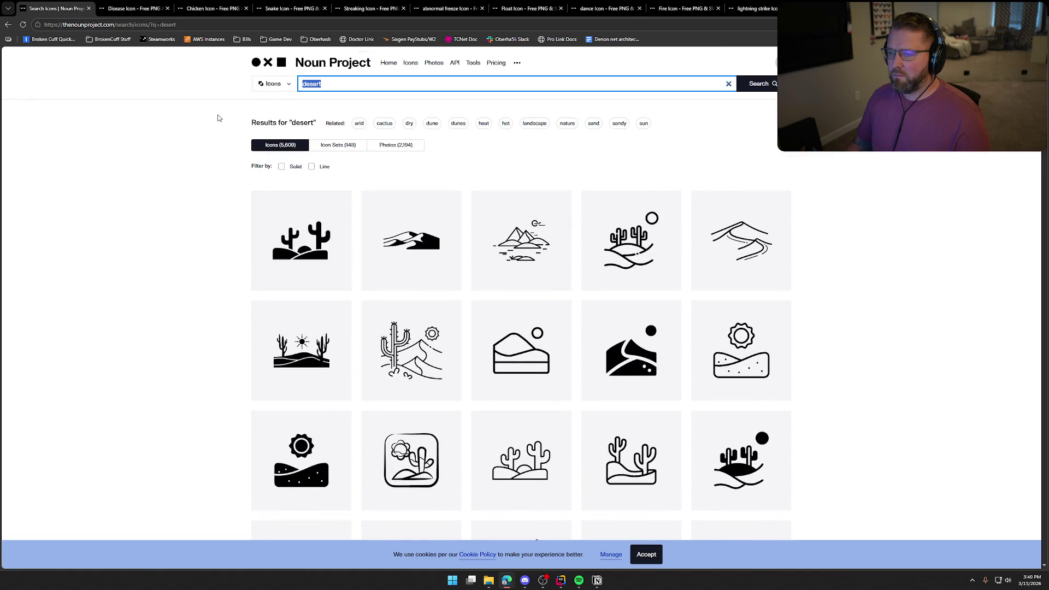
Search for 'mountains' icons and scroll through the results.
text(m)
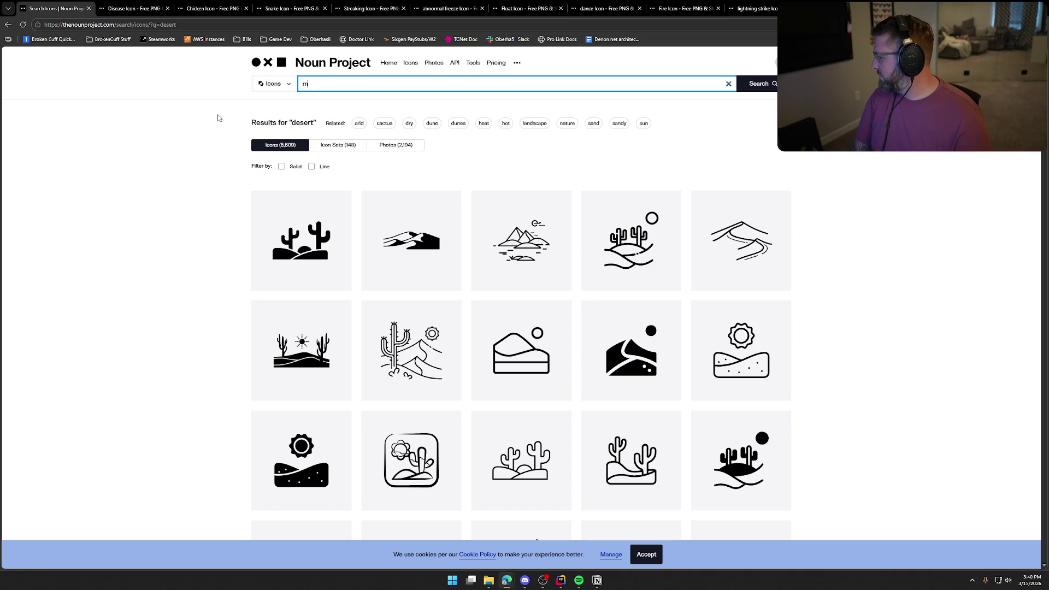
text(ountains)
key(Return)
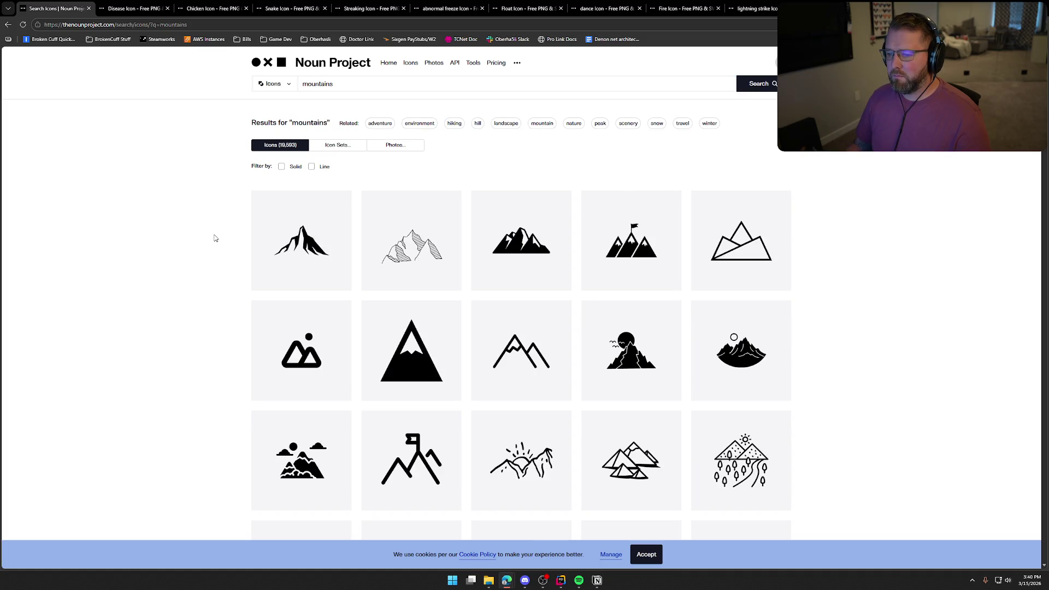
scroll(890, 263, down, 2)
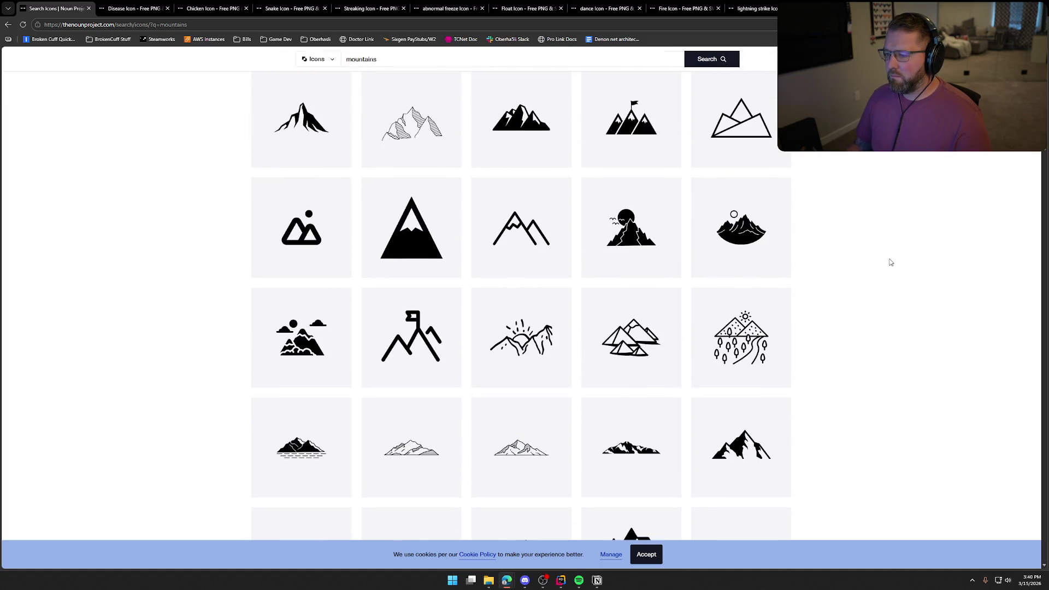
scroll(890, 263, down, 3)
scroll(890, 262, down, 3)
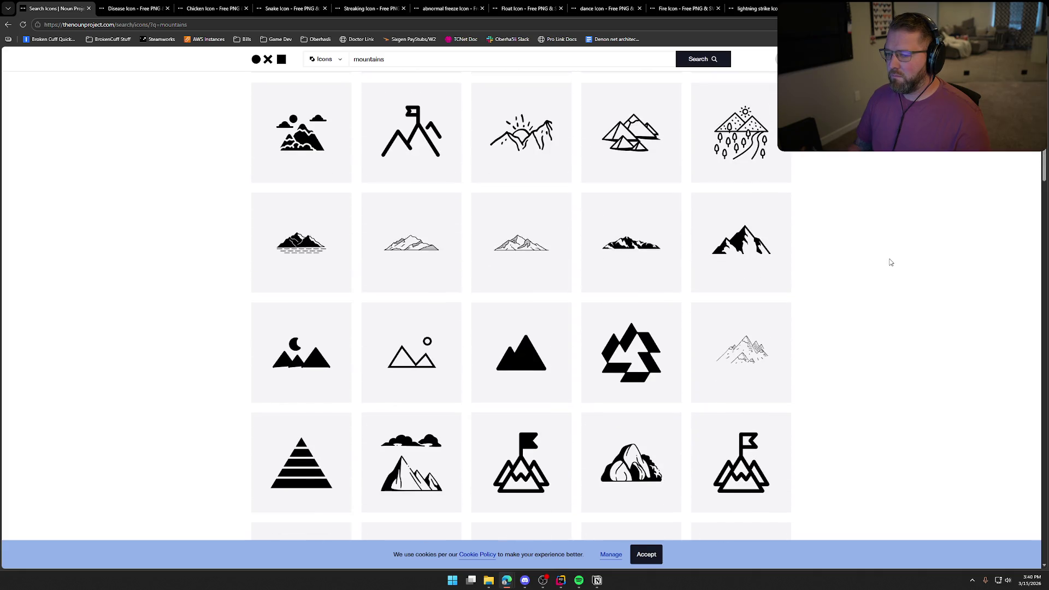
scroll(890, 262, down, 3)
scroll(852, 260, up, 6)
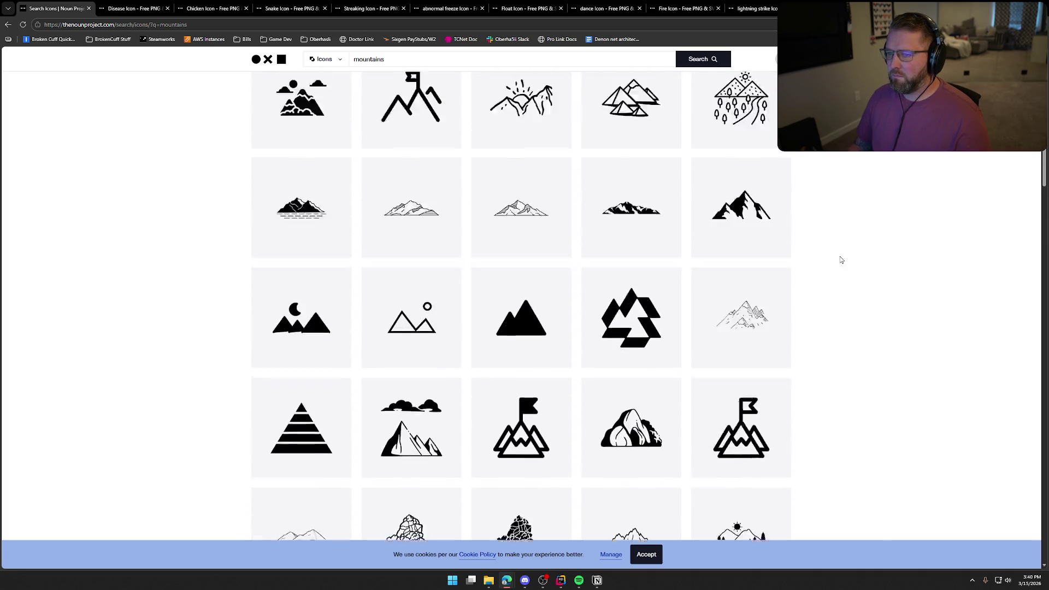
Refine the query to 'mountain base camp' and browse the 625 tent and campfire icons.
click(408, 57)
key(BackSpace)
text(base camp)
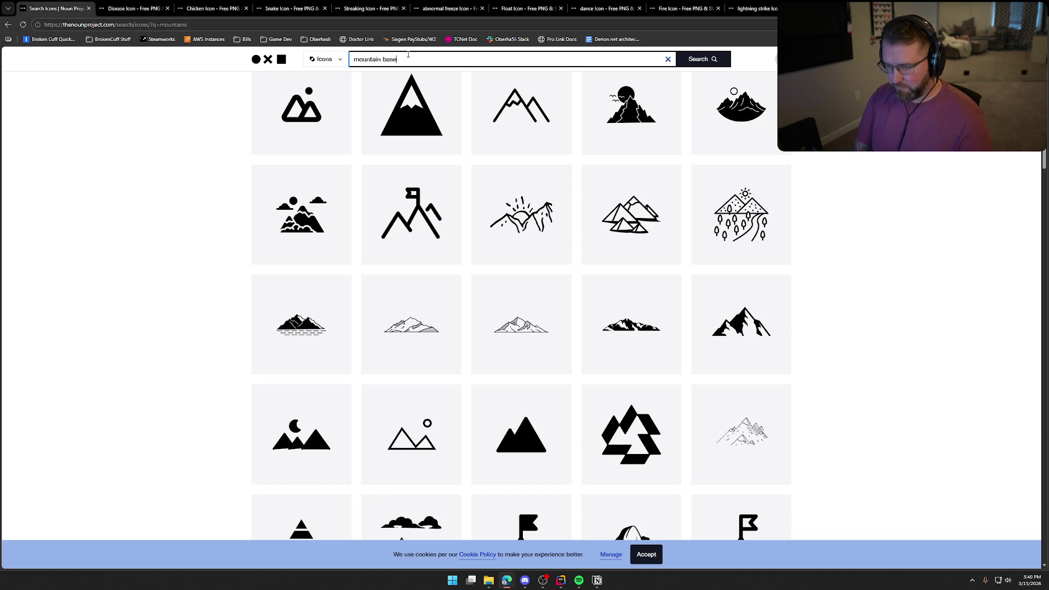
key(Return)
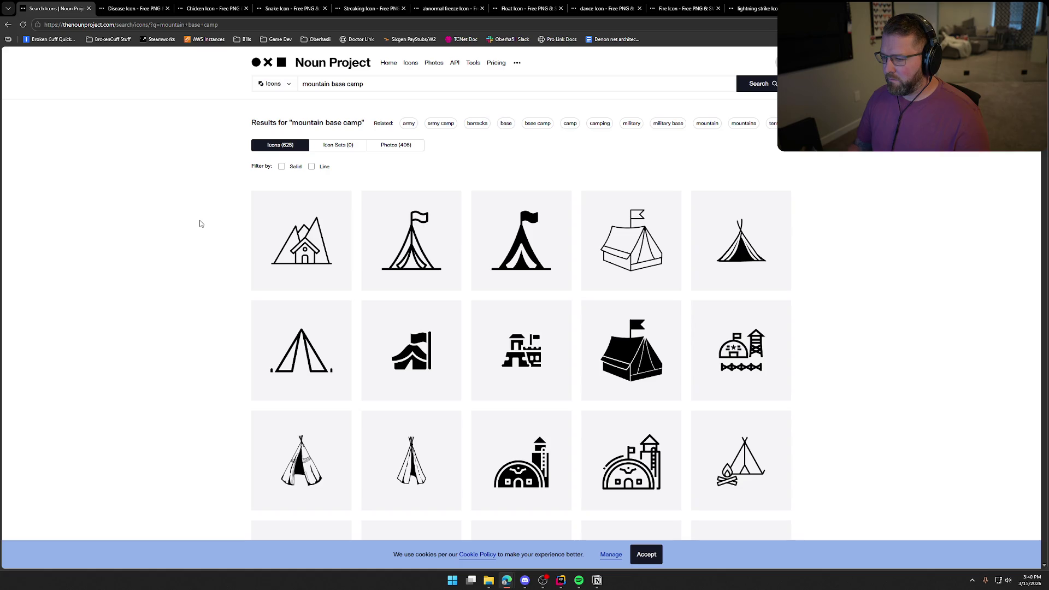
scroll(199, 223, down, 3)
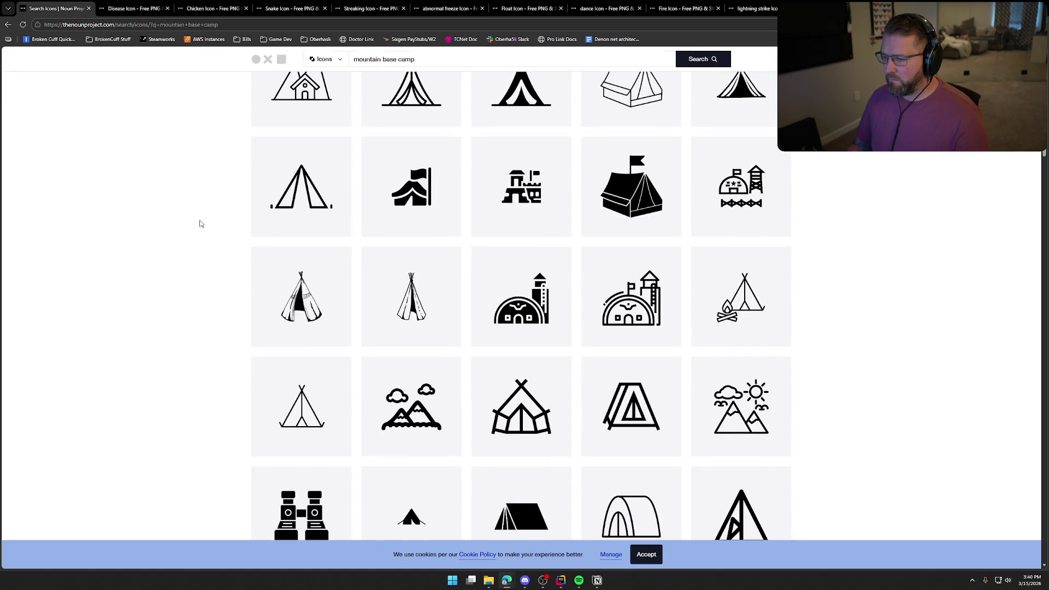
scroll(200, 224, down, 3)
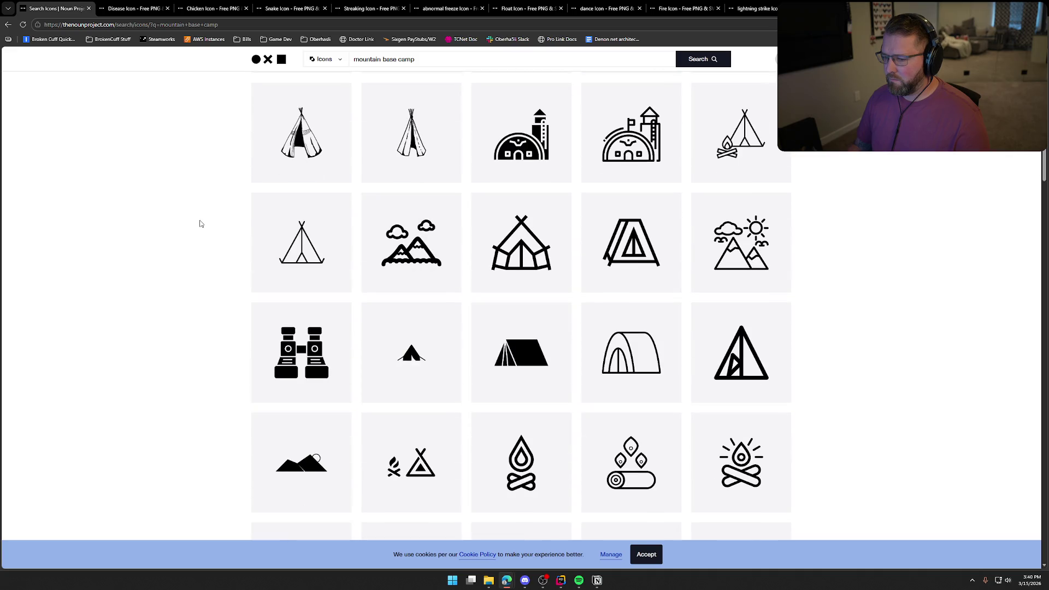
scroll(200, 223, down, 10)
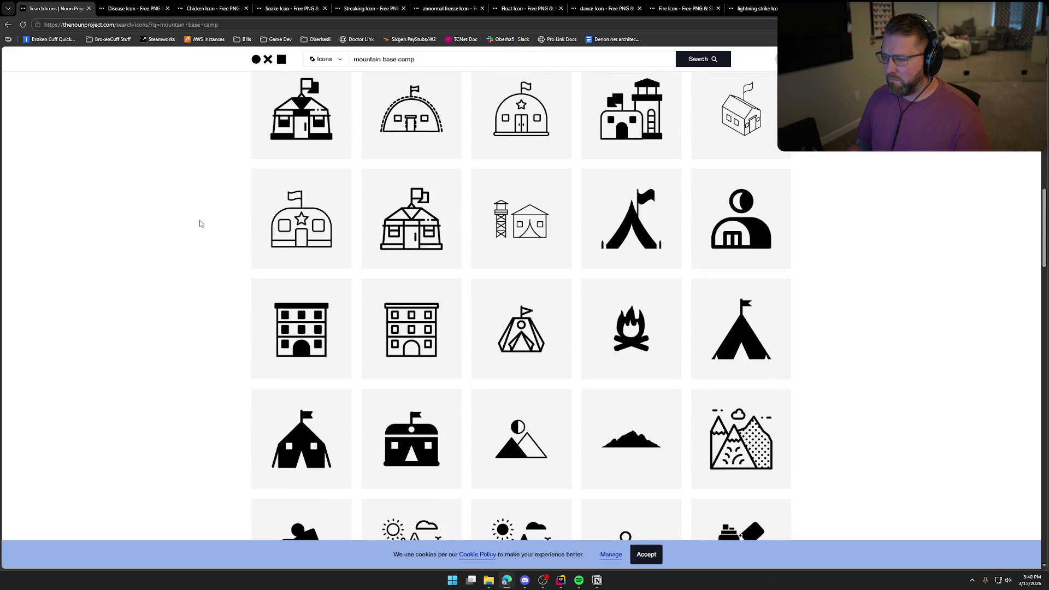
scroll(200, 223, down, 3)
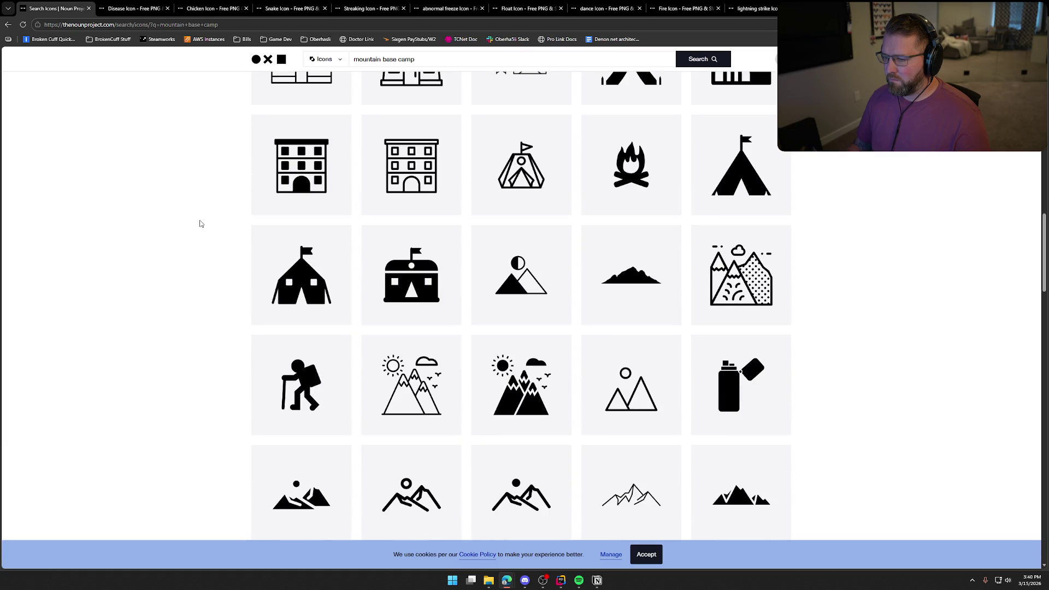
scroll(200, 224, up, 20)
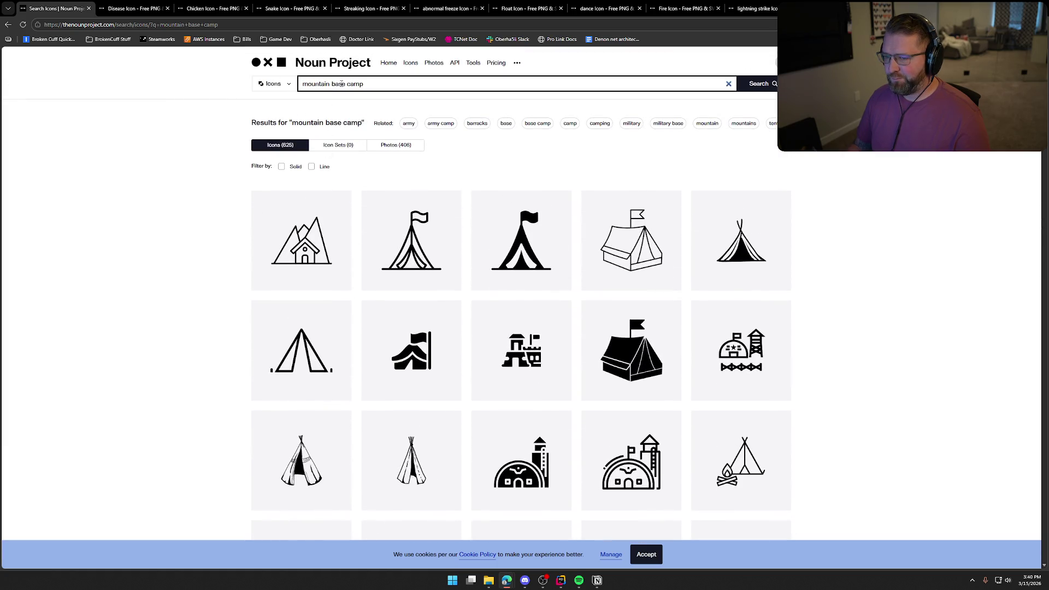
double_click(341, 83)
key(BackSpace)
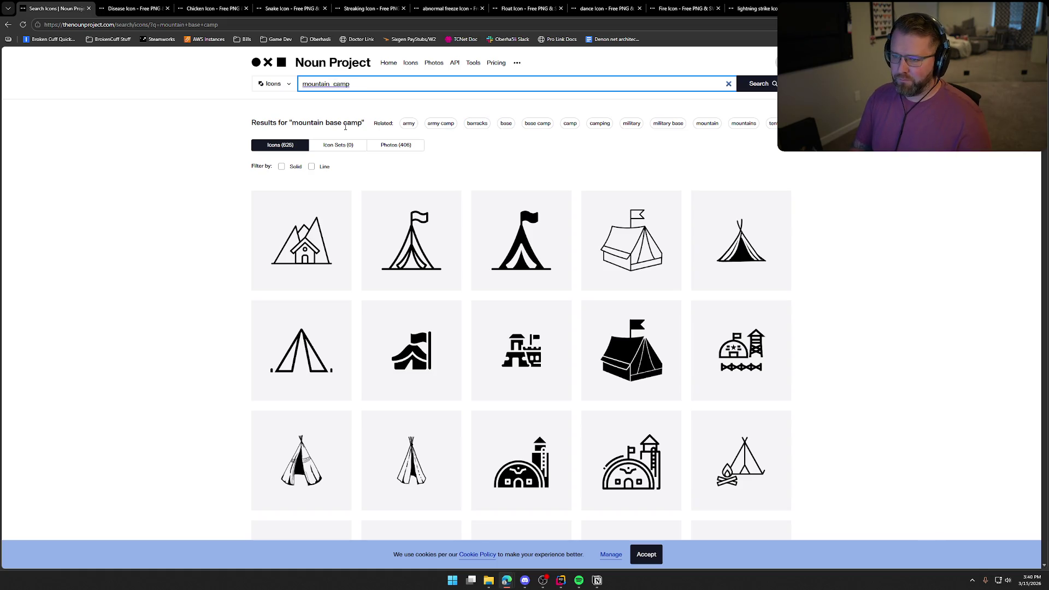
key(Return)
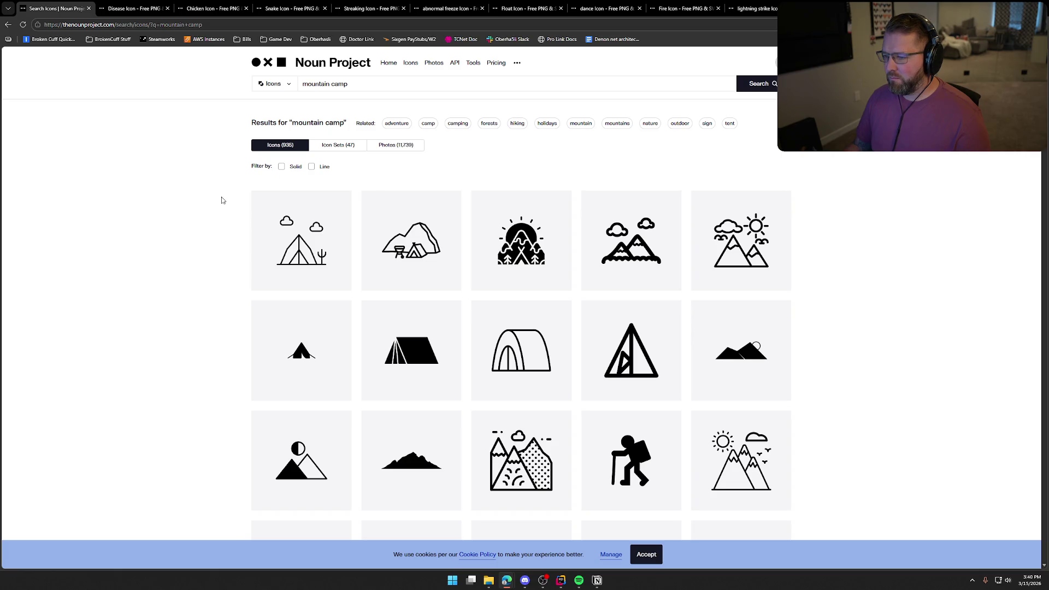
scroll(221, 200, down, 3)
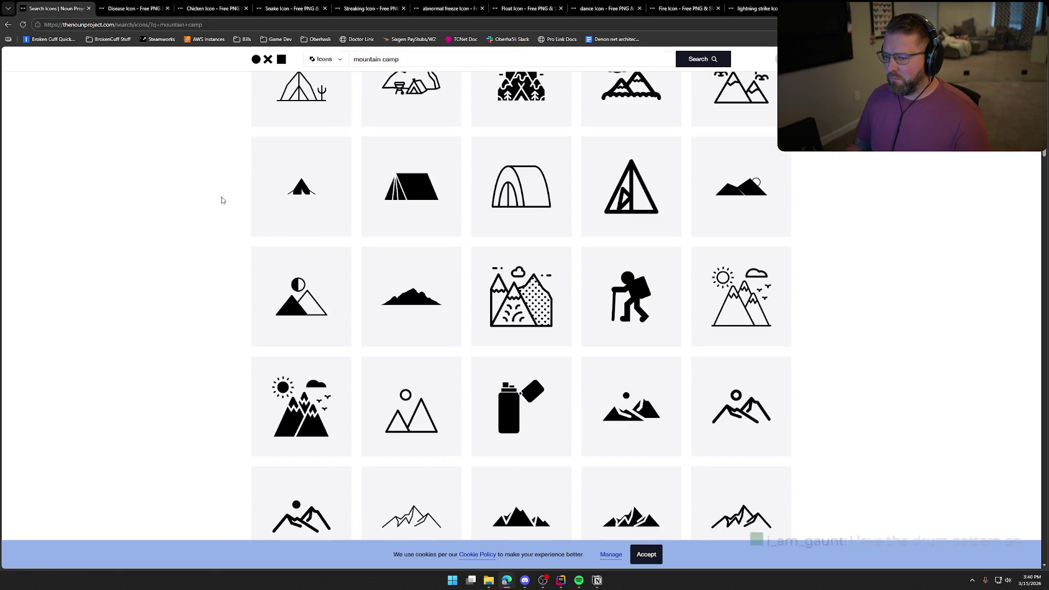
scroll(222, 200, down, 4)
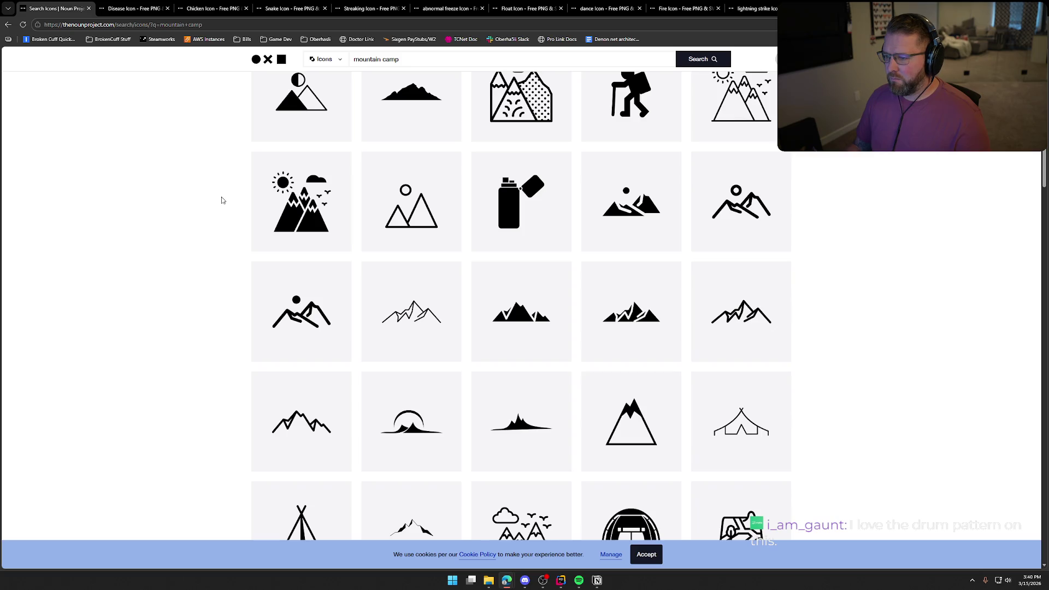
scroll(222, 201, down, 7)
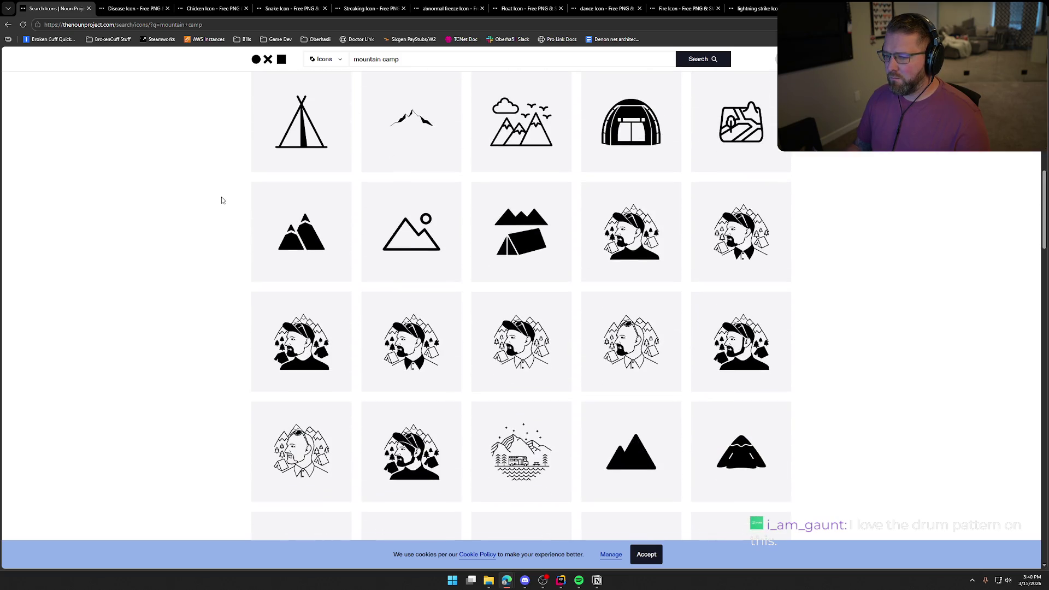
scroll(222, 200, down, 4)
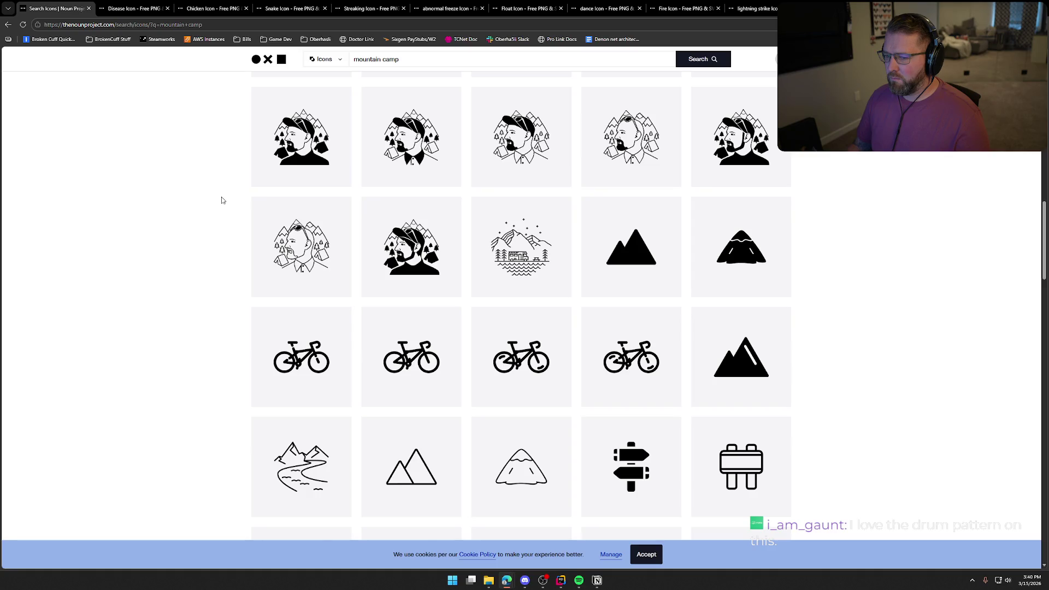
scroll(222, 200, down, 3)
scroll(222, 201, down, 3)
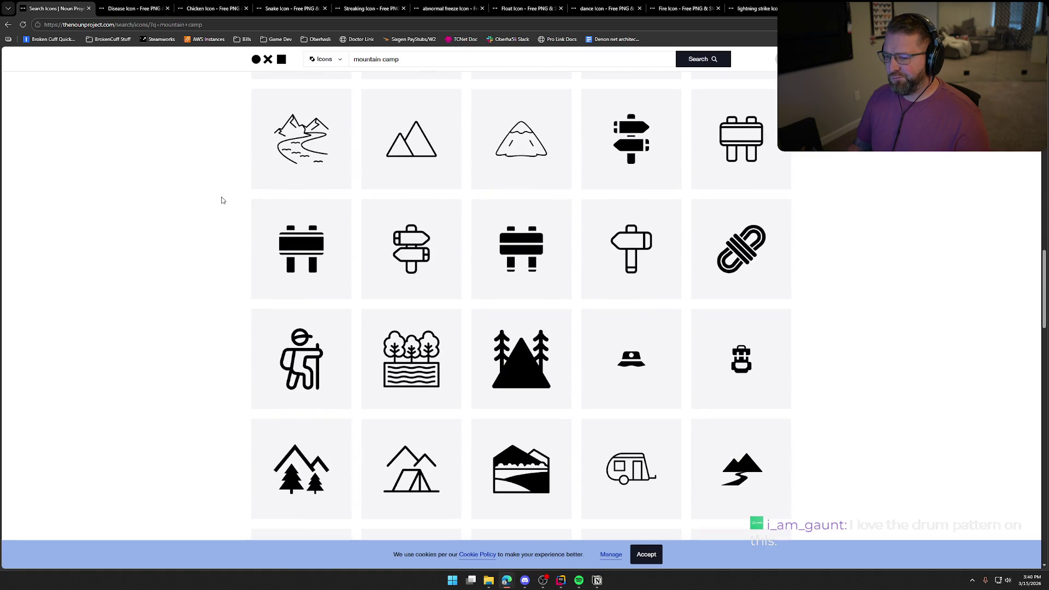
scroll(222, 200, down, 4)
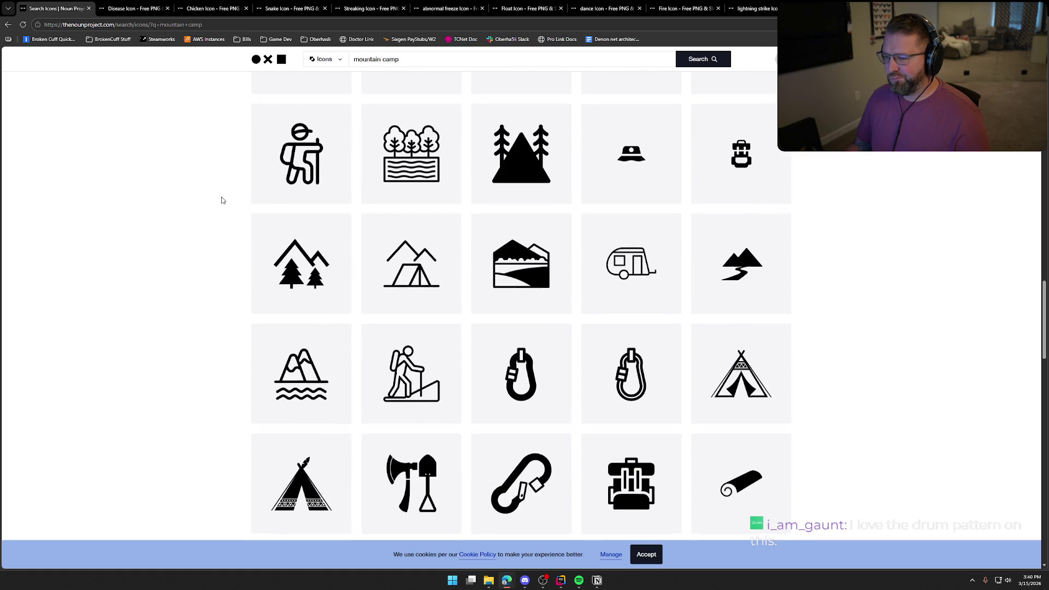
scroll(221, 200, down, 2)
scroll(222, 201, down, 3)
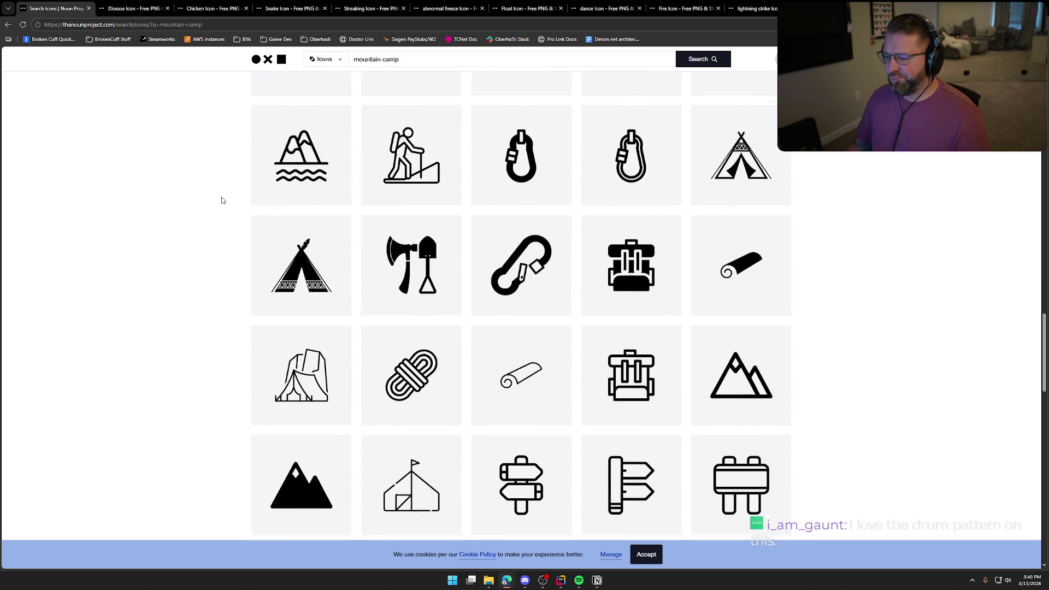
scroll(222, 201, up, 15)
scroll(222, 200, up, 10)
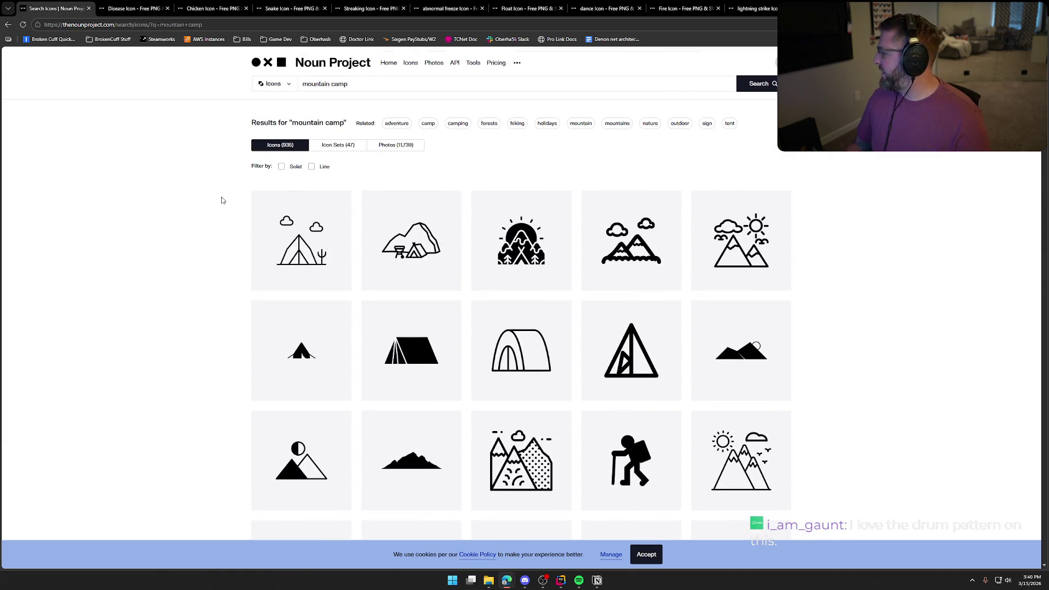
Replace the search text with 'mountain' to list its 19,593 icons.
click(327, 84)
text(mountain)
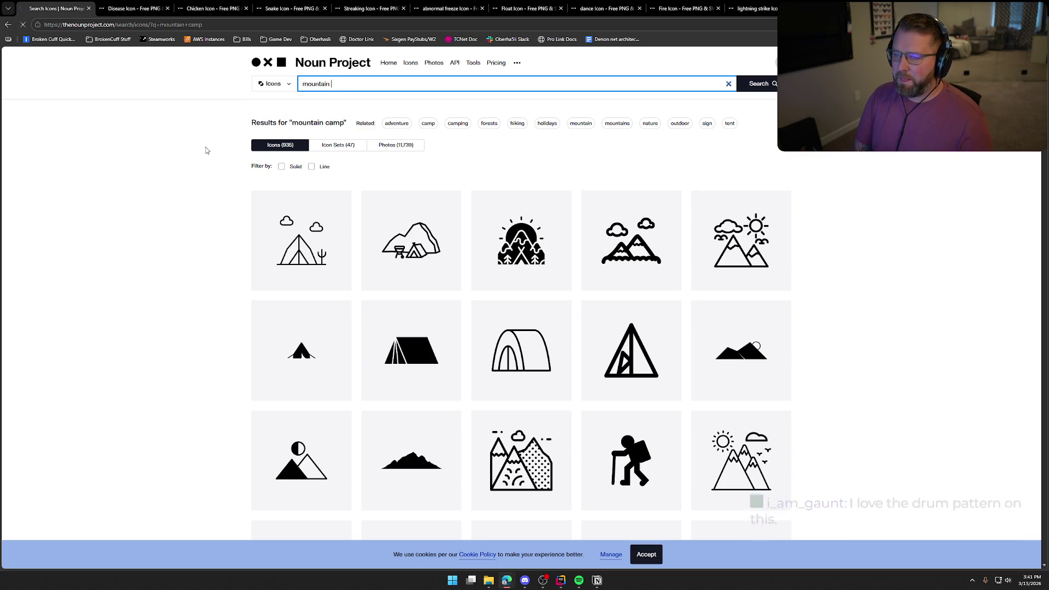
key(Return)
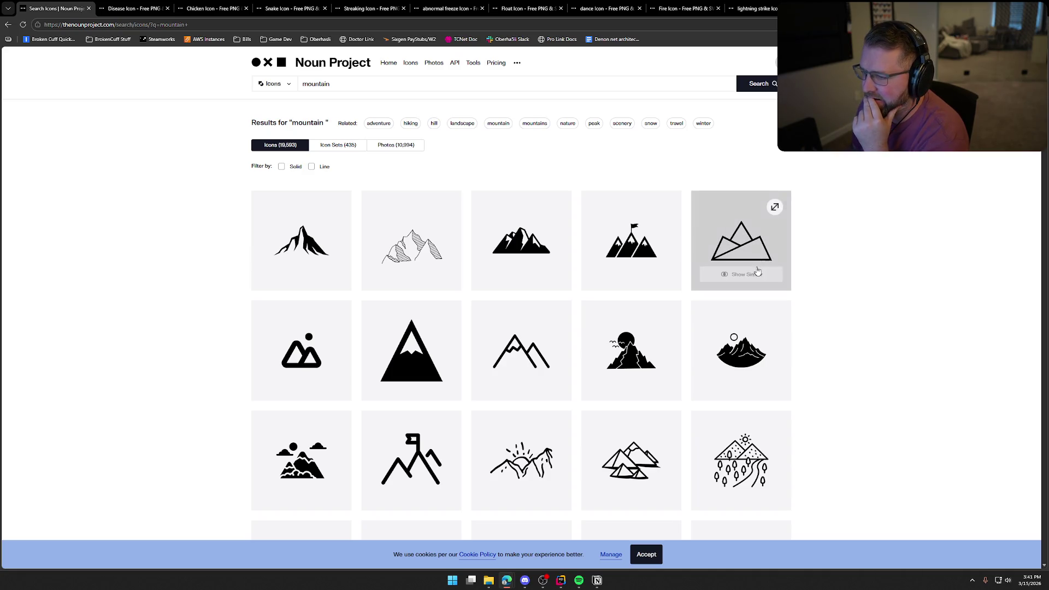
Open the flag-topped mountain icon in a background tab and empty the search box.
middle_click(631, 241)
key(slash)
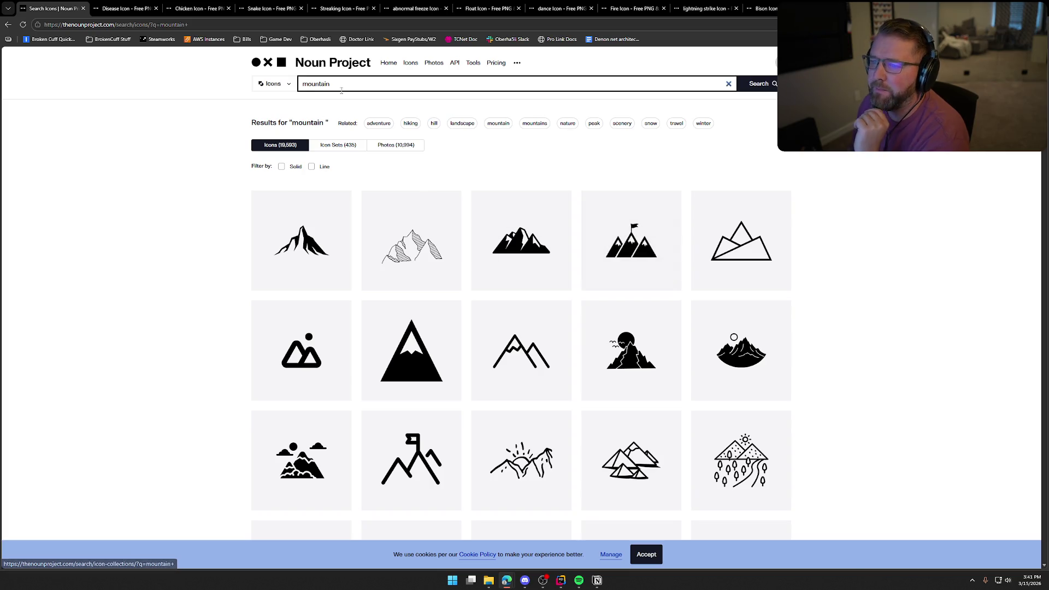
key(BackSpace)
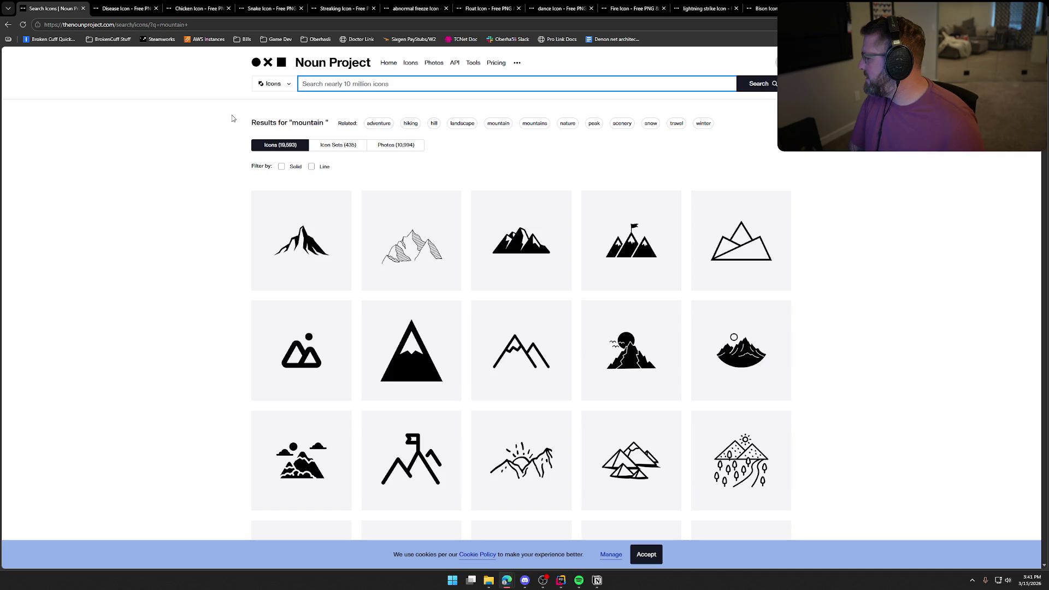
Search for 'cat' icons and scroll through the results.
text(cat)
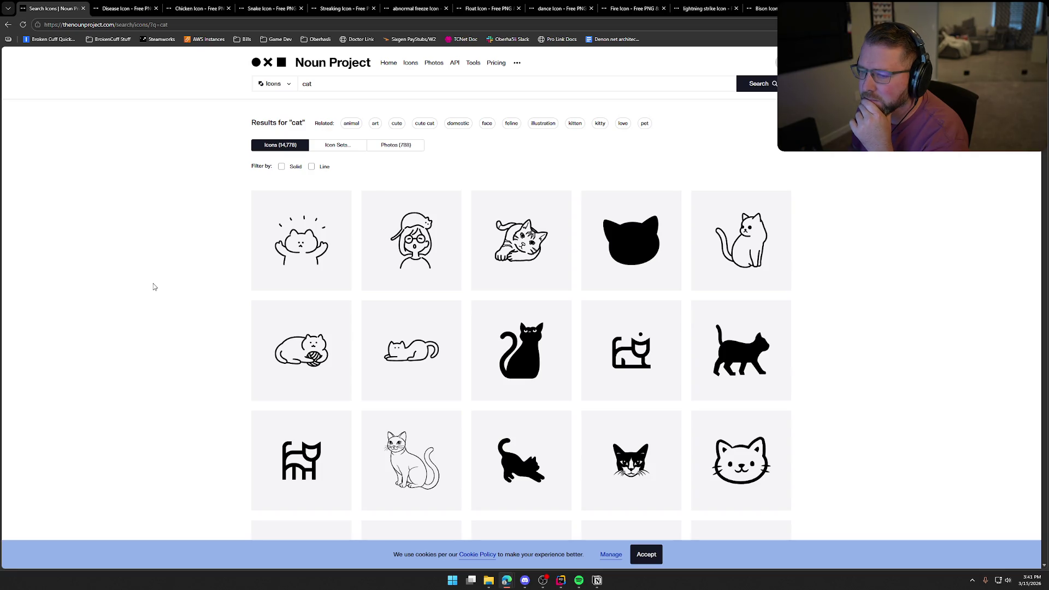
scroll(153, 286, down, 3)
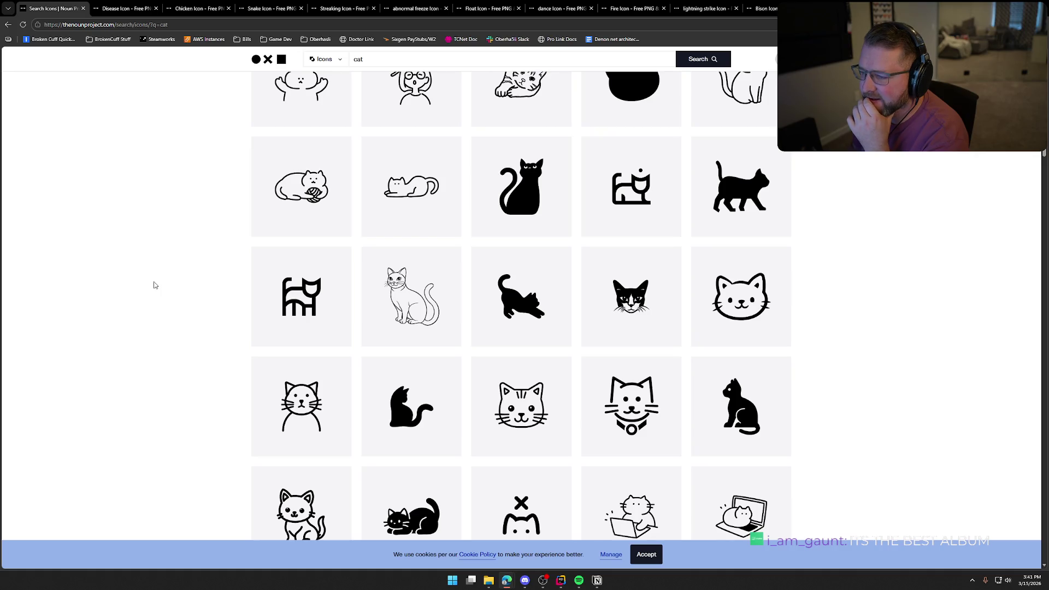
scroll(155, 285, down, 2)
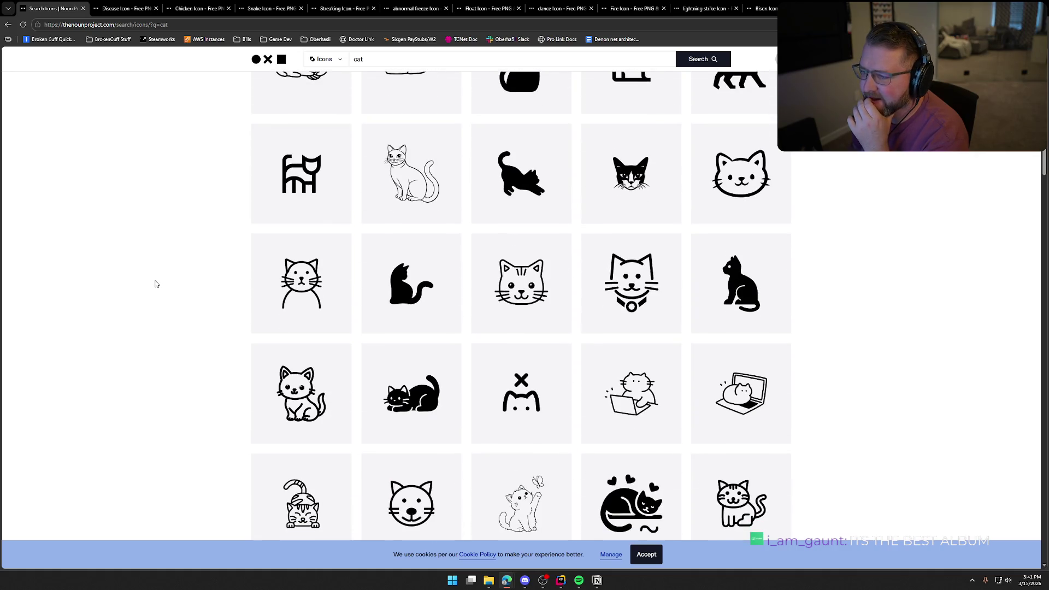
scroll(156, 284, down, 4)
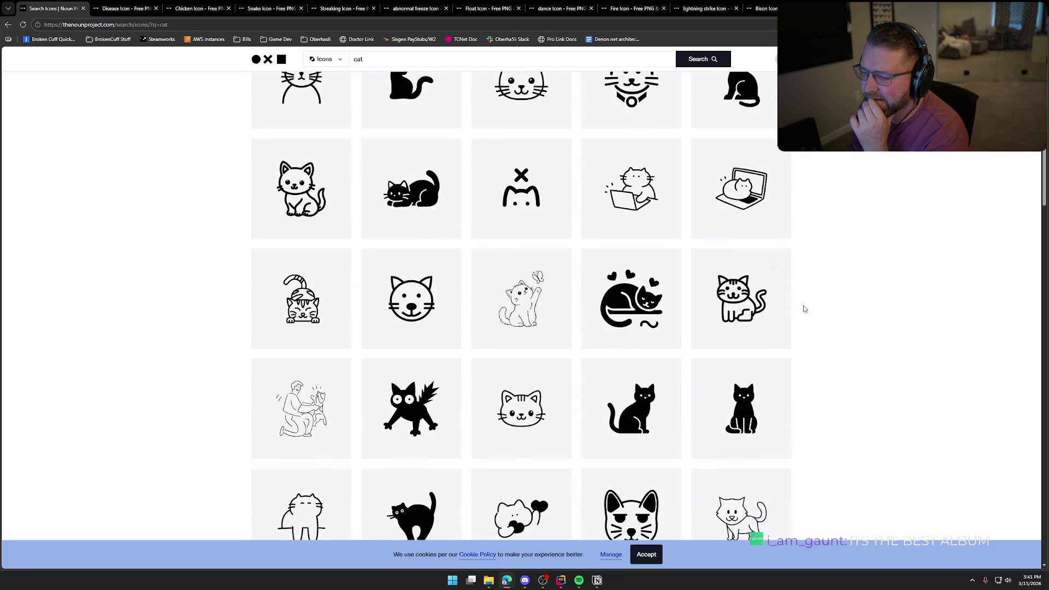
scroll(848, 251, down, 3)
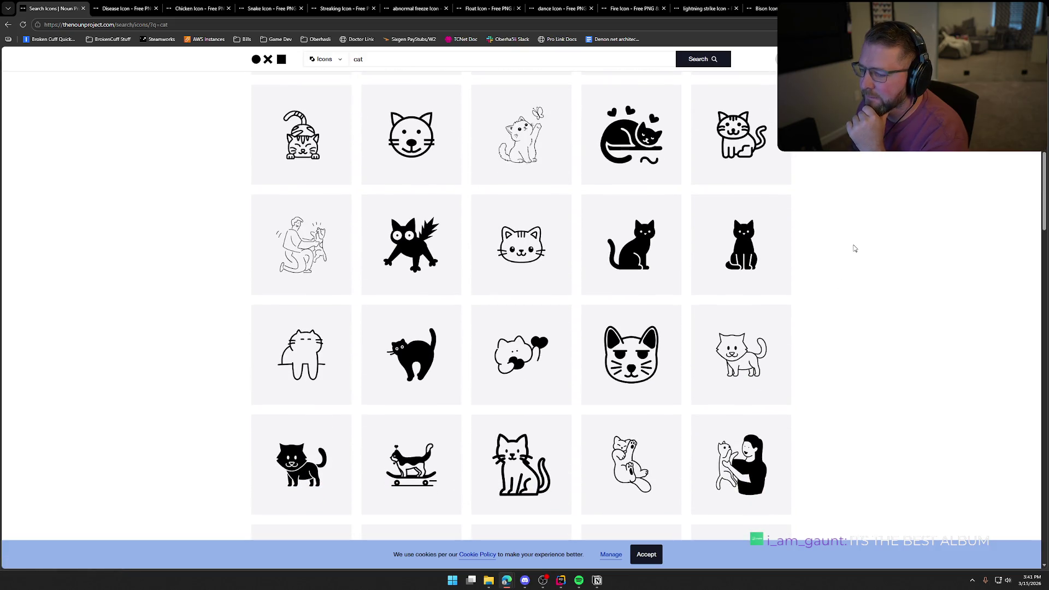
scroll(855, 248, down, 3)
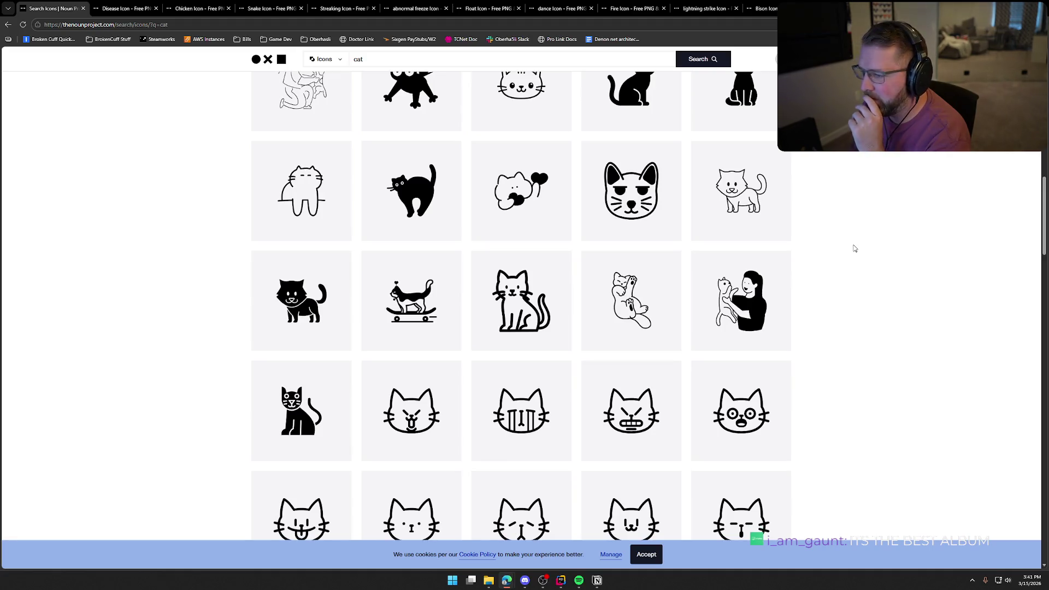
Narrow the search to 'cat pet', review the 6,889 results, then clear the query.
click(417, 59)
text(pet)
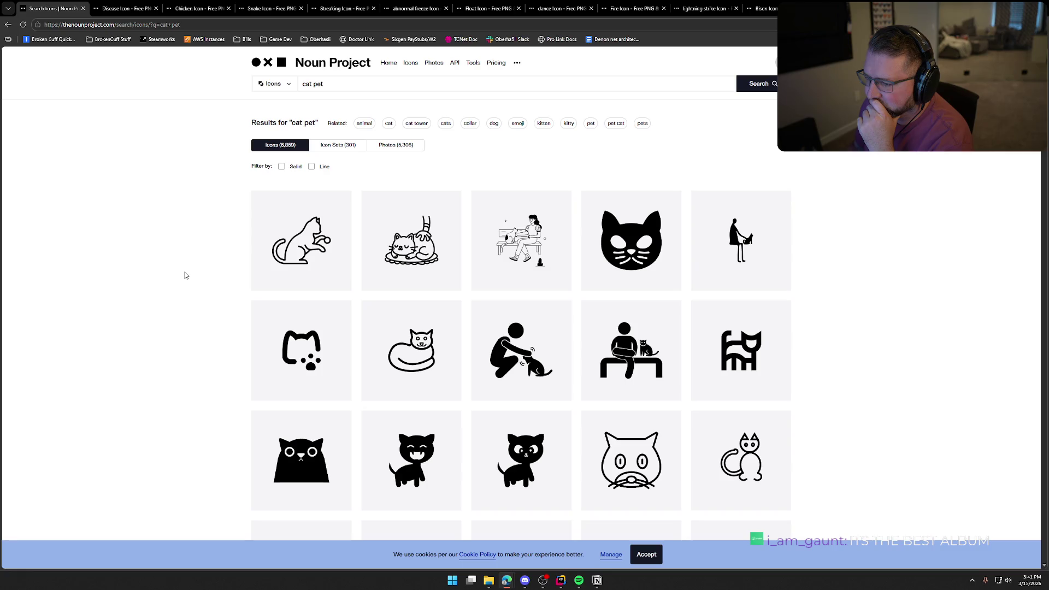
scroll(185, 275, down, 5)
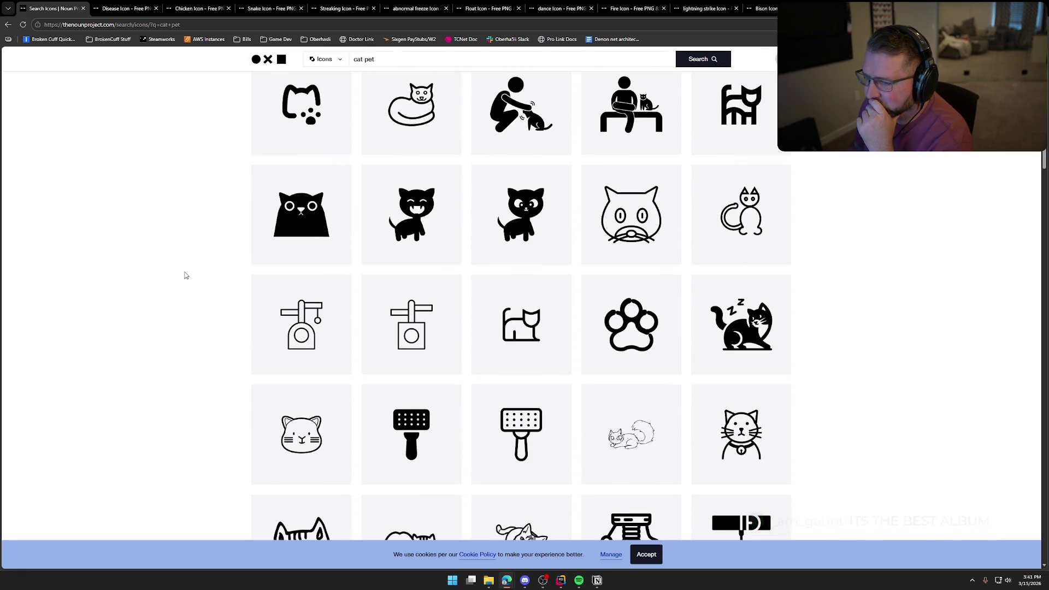
scroll(164, 326, up, 5)
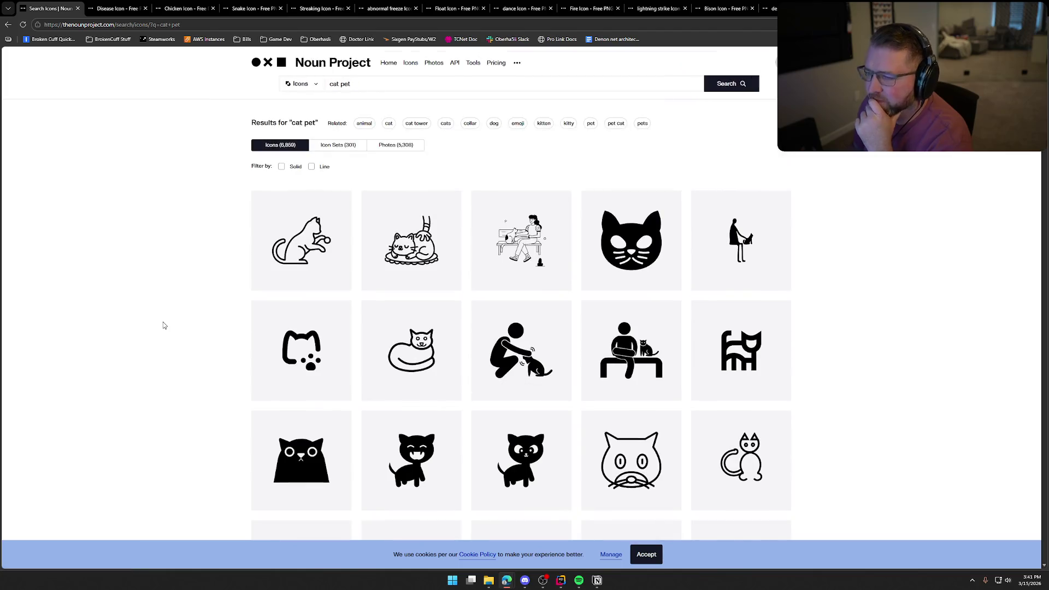
key(/)
key(BackSpace)
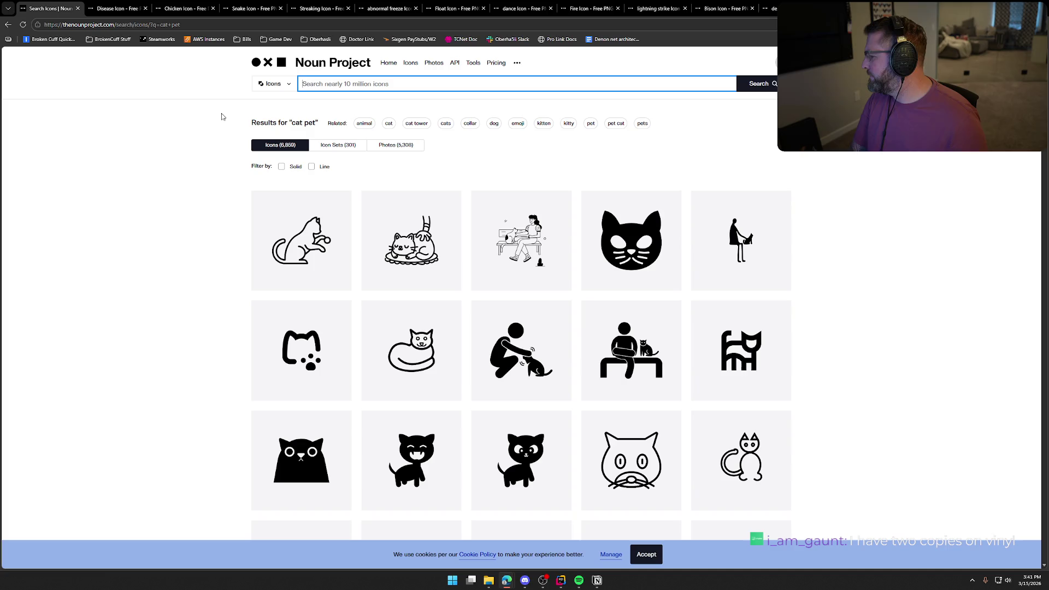
Search 'steal' and browse the thief, hacker and robber icons down and back up.
text(steal)
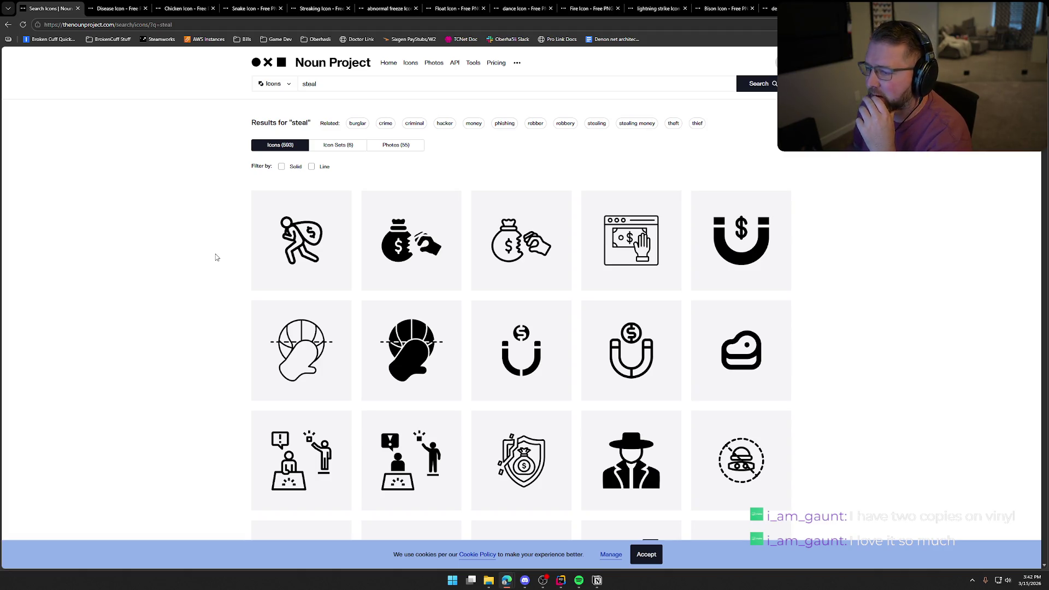
scroll(217, 256, down, 5)
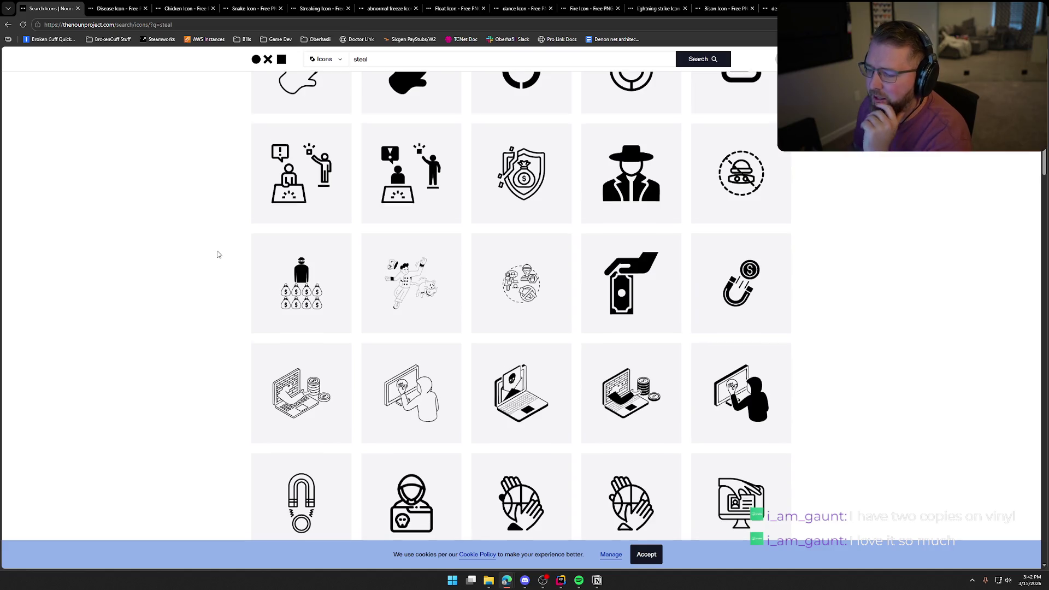
scroll(218, 254, down, 3)
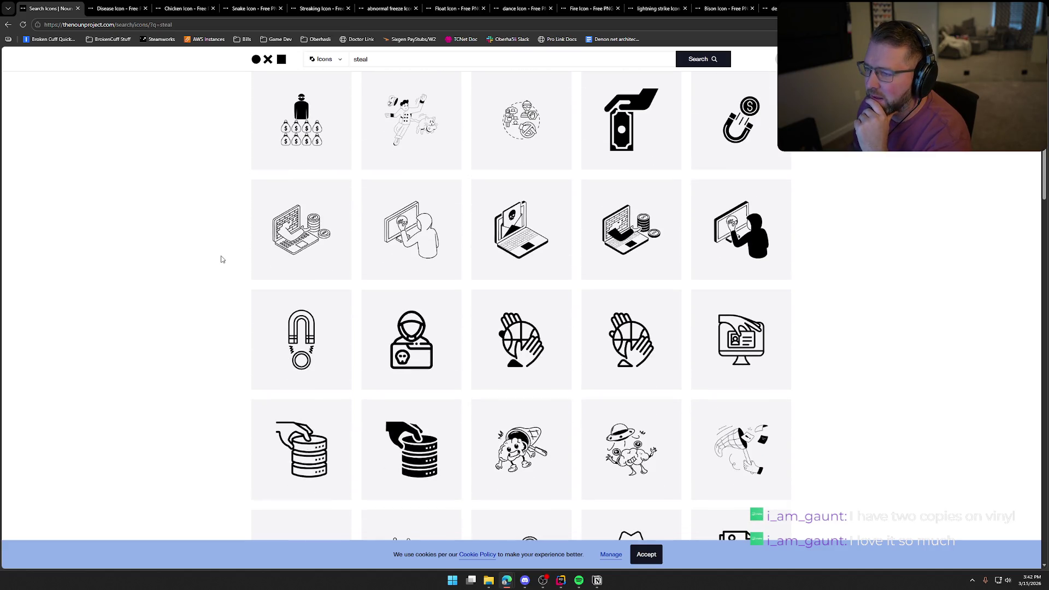
scroll(222, 259, down, 10)
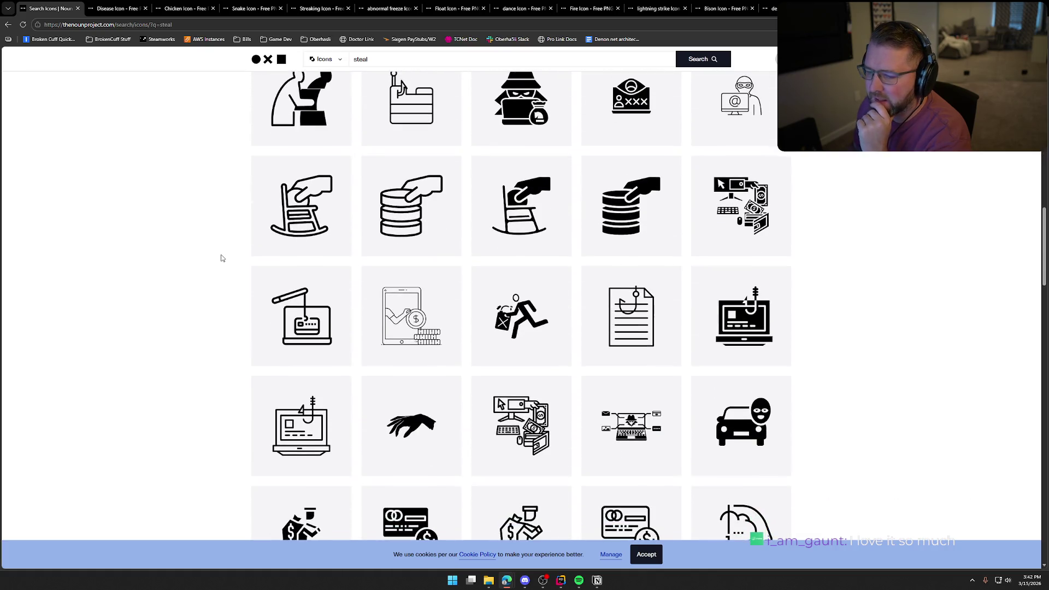
scroll(221, 258, down, 3)
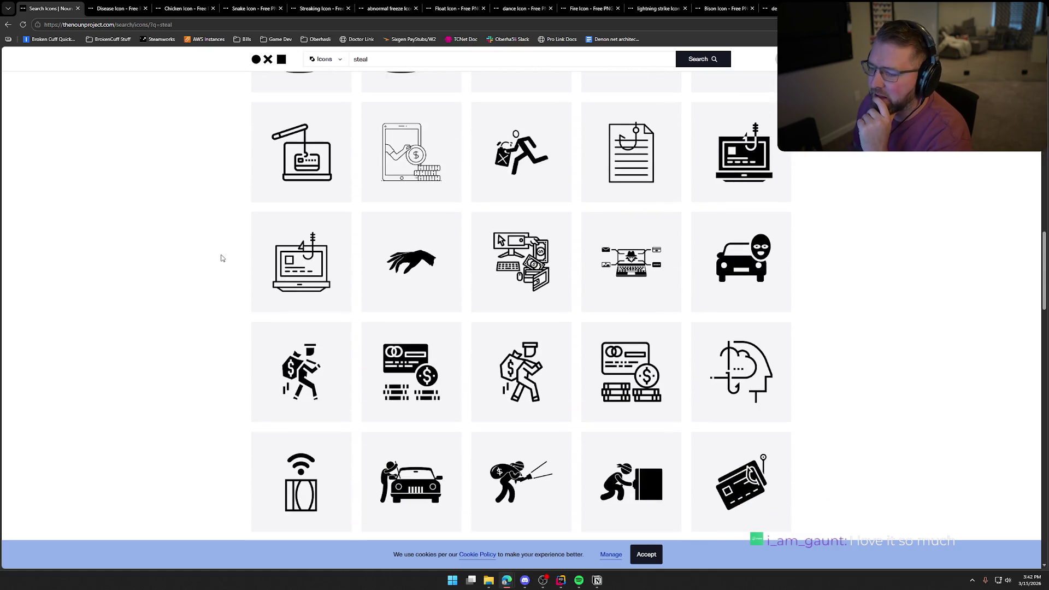
scroll(221, 258, down, 3)
scroll(226, 332, down, 4)
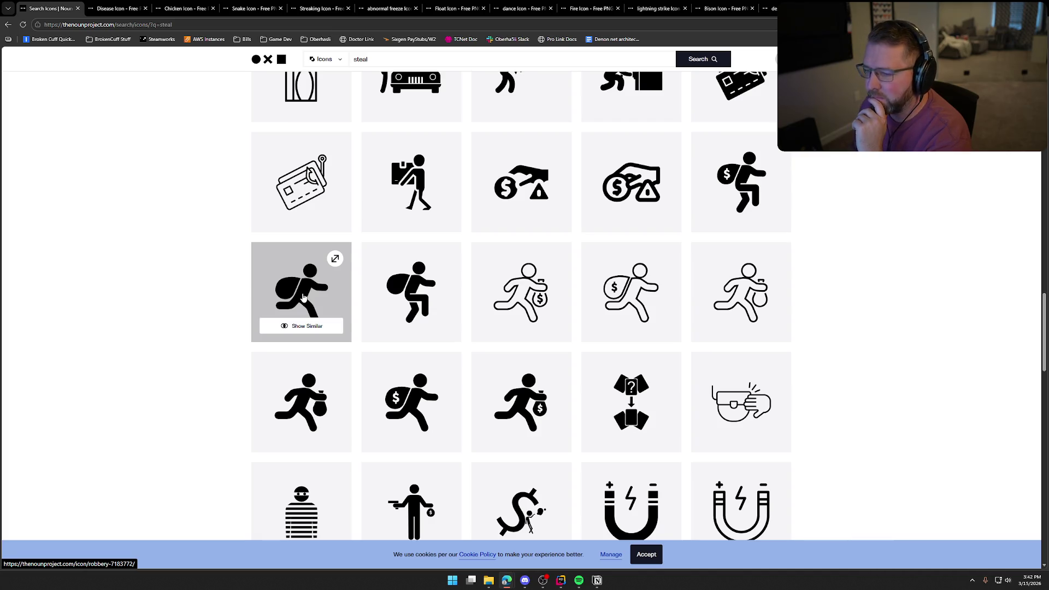
scroll(141, 336, up, 10)
scroll(138, 330, up, 10)
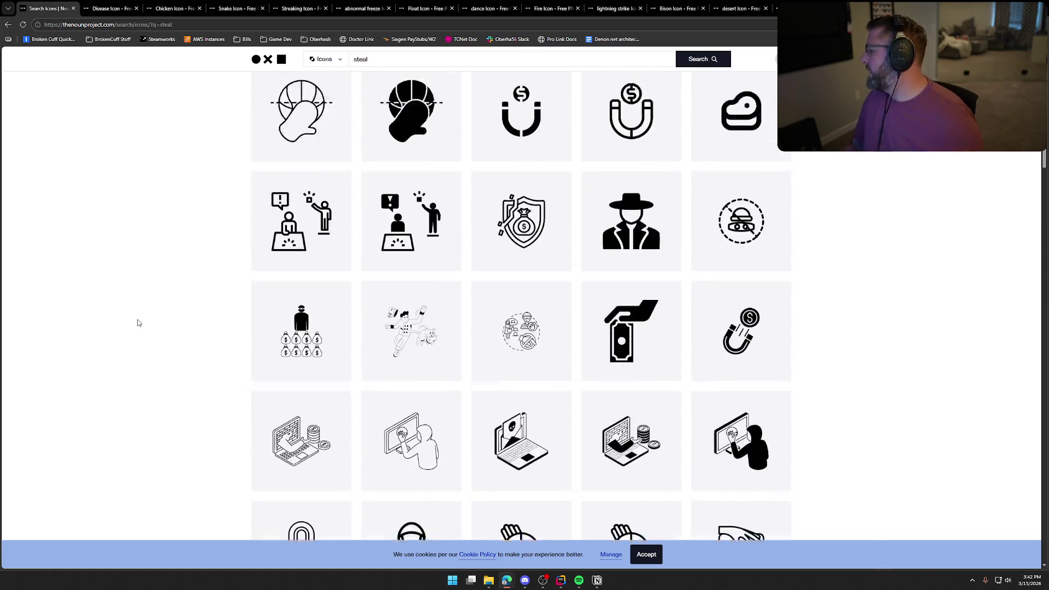
Close the search results tab to return to the Disease icon page, then switch to Notion.
key(ctrl+w)
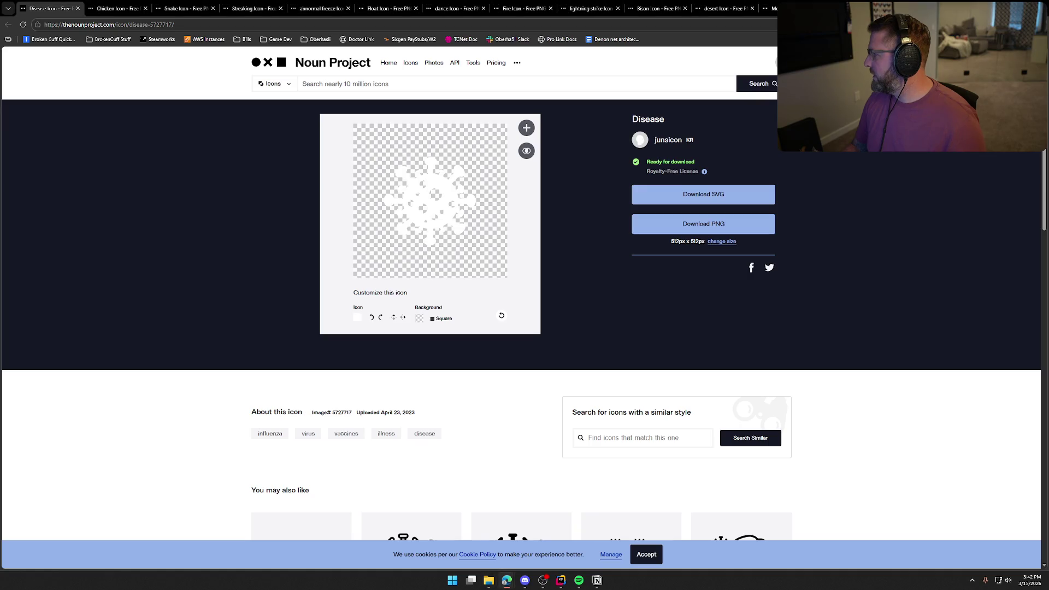
key(alt+Tab)
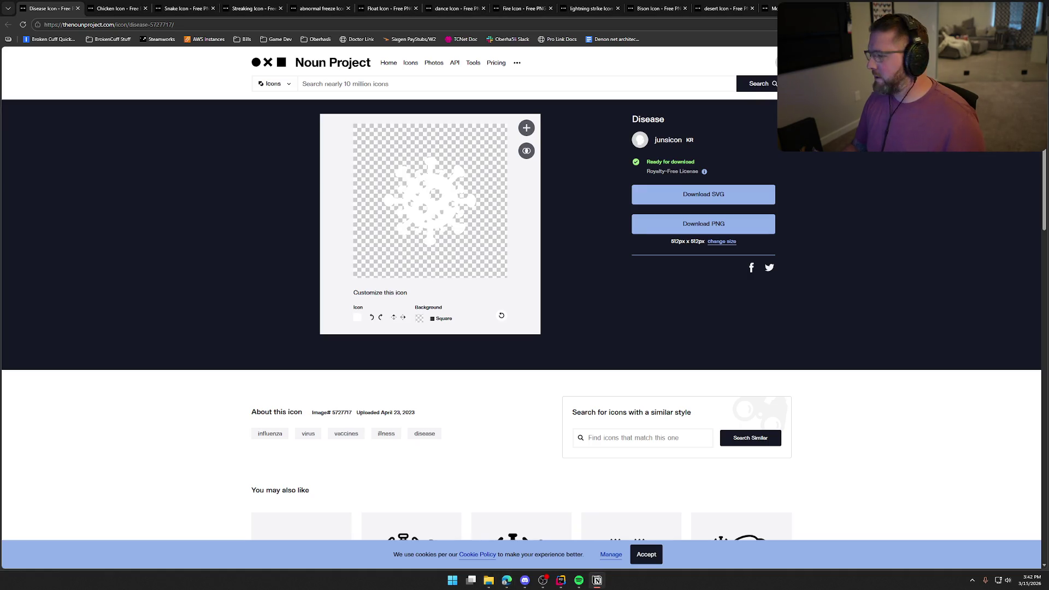
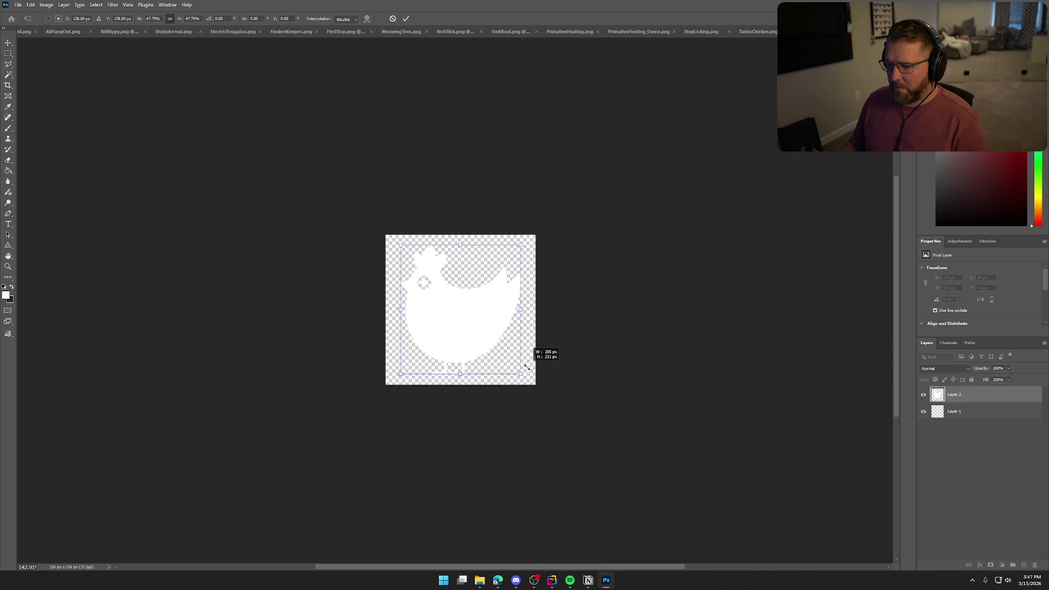
Commit the chicken's resize and add a dark grey #363636 Solid Color fill layer.
drag(527, 367, 527, 367)
key(Return)
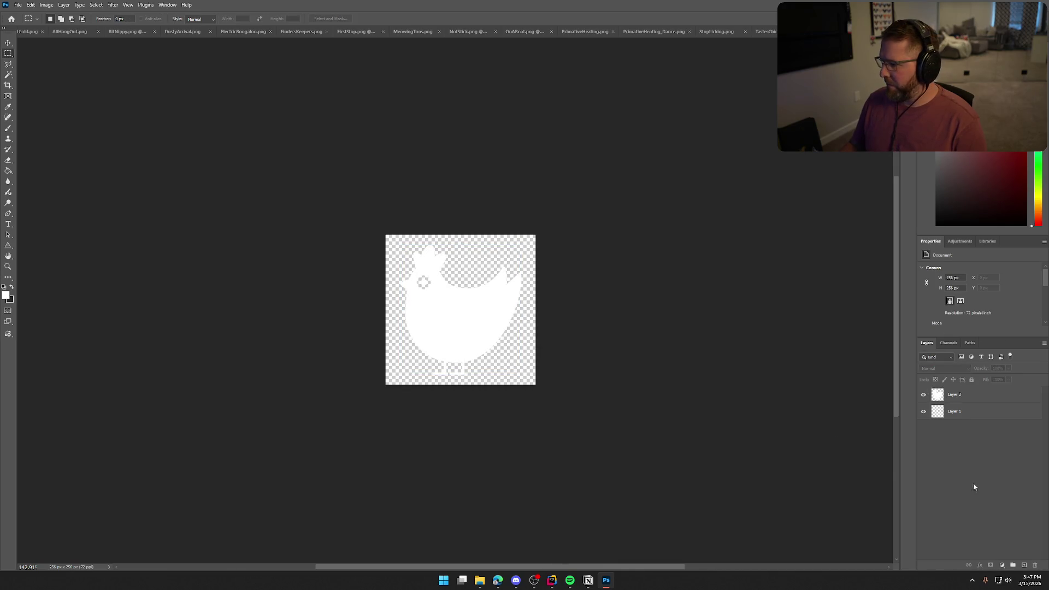
click(964, 412)
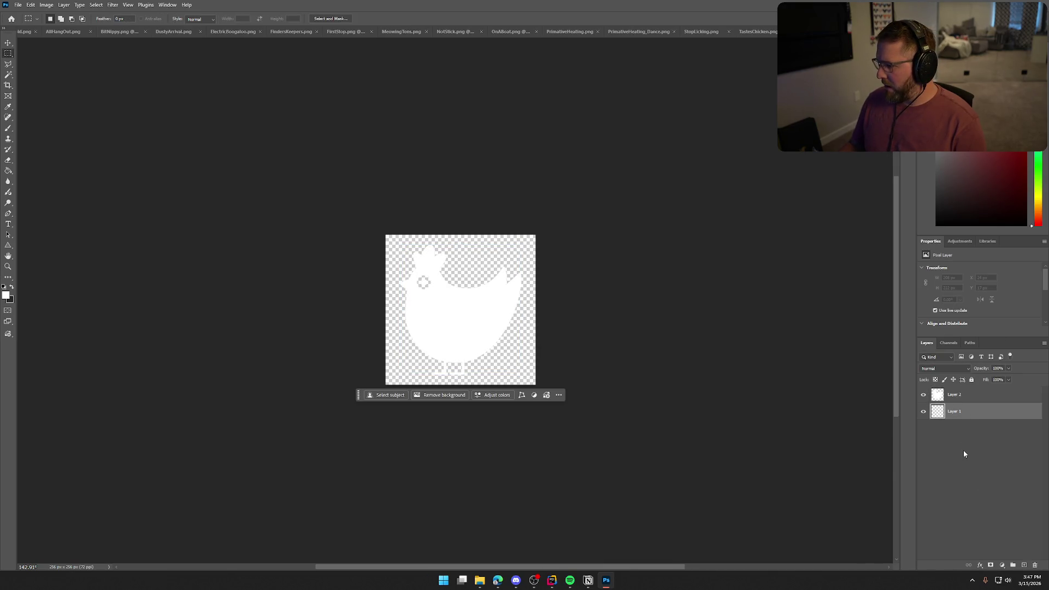
click(1002, 567)
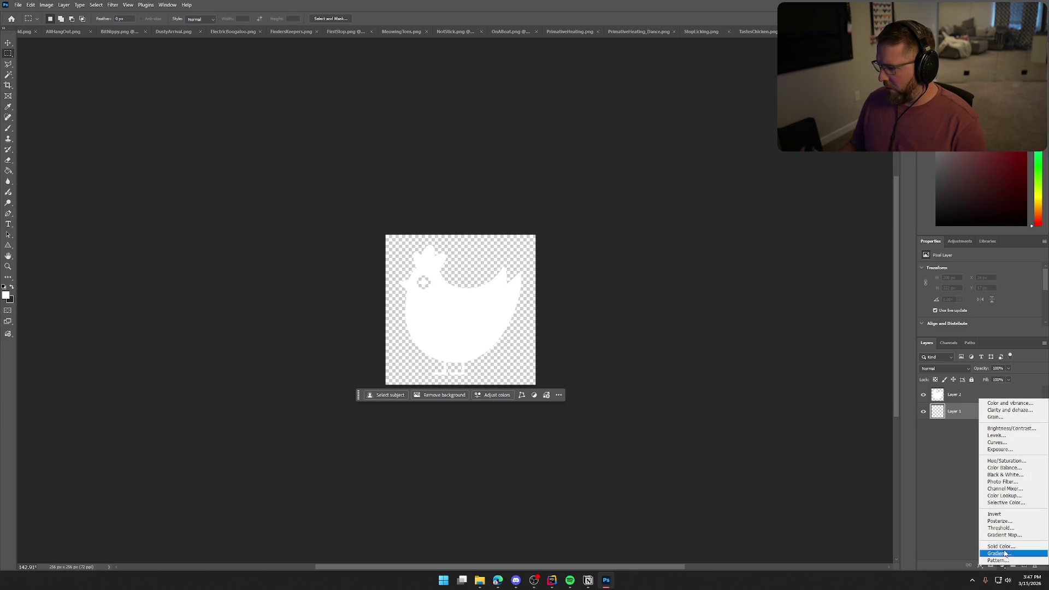
click(1026, 547)
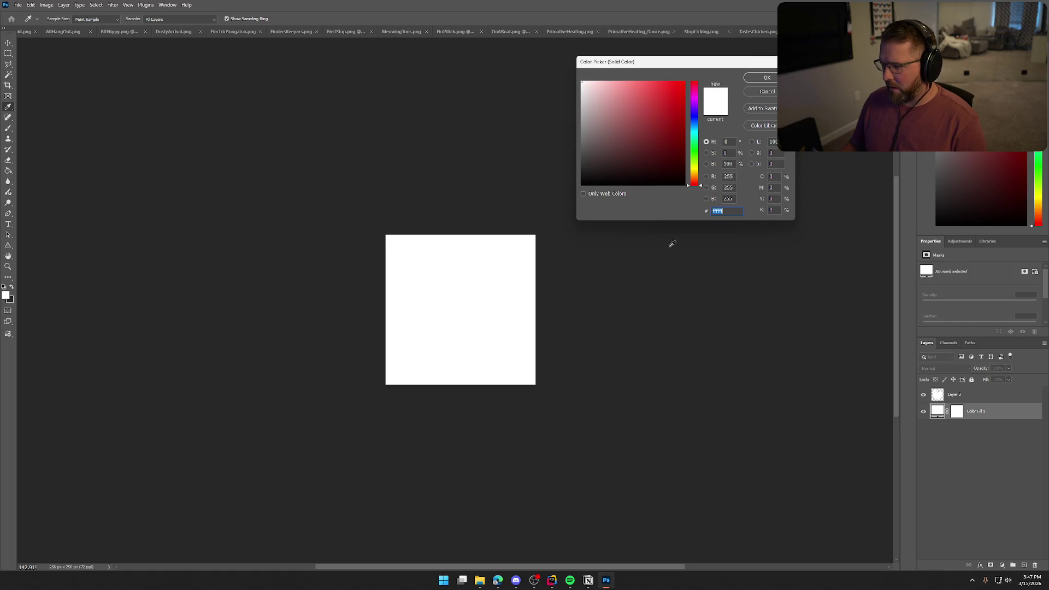
drag(600, 147, 558, 163)
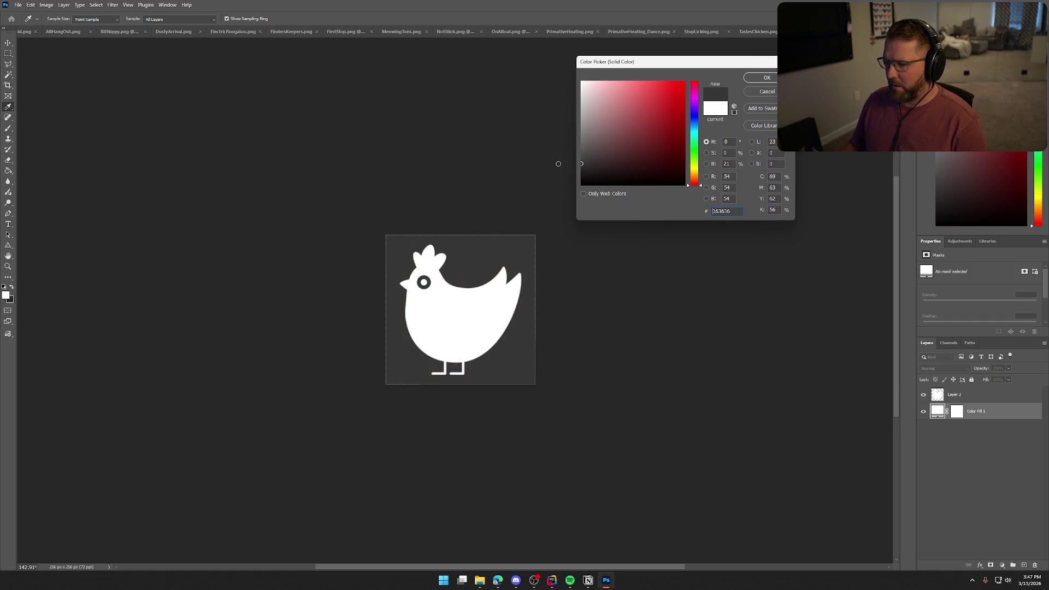
click(767, 77)
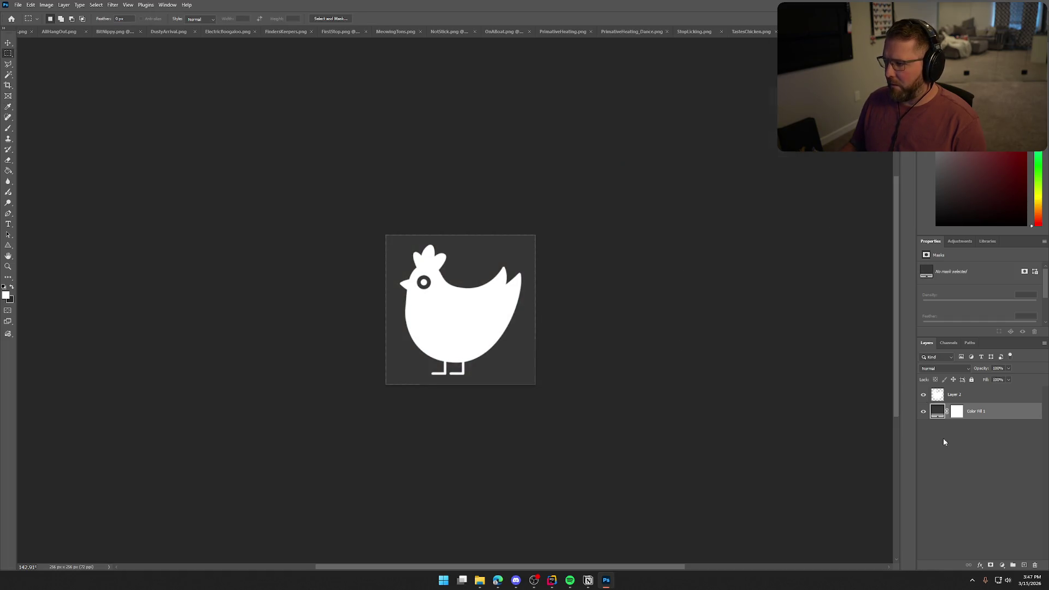
Move Color Fill 1 above Layer 2, clip it to the chicken, and set its opacity to 83%.
drag(973, 412, 972, 387)
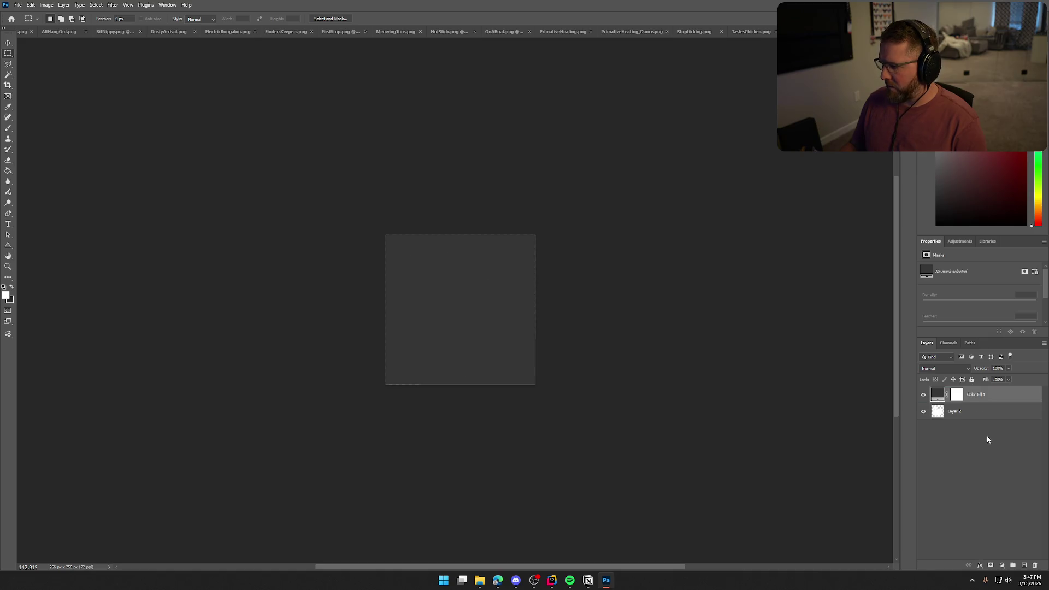
right_click(986, 398)
click(988, 378)
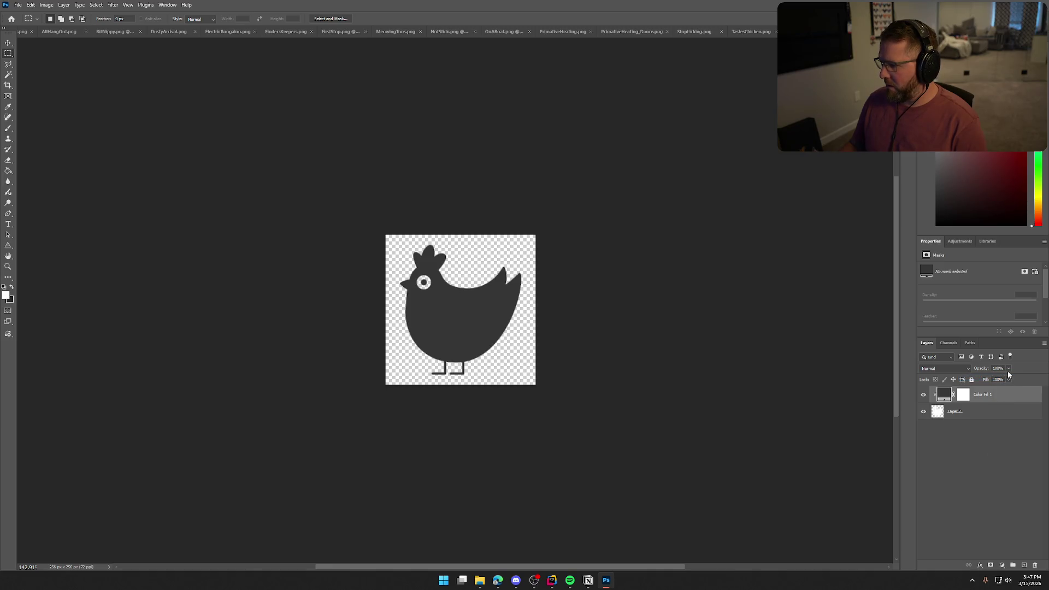
drag(1010, 380, 1003, 381)
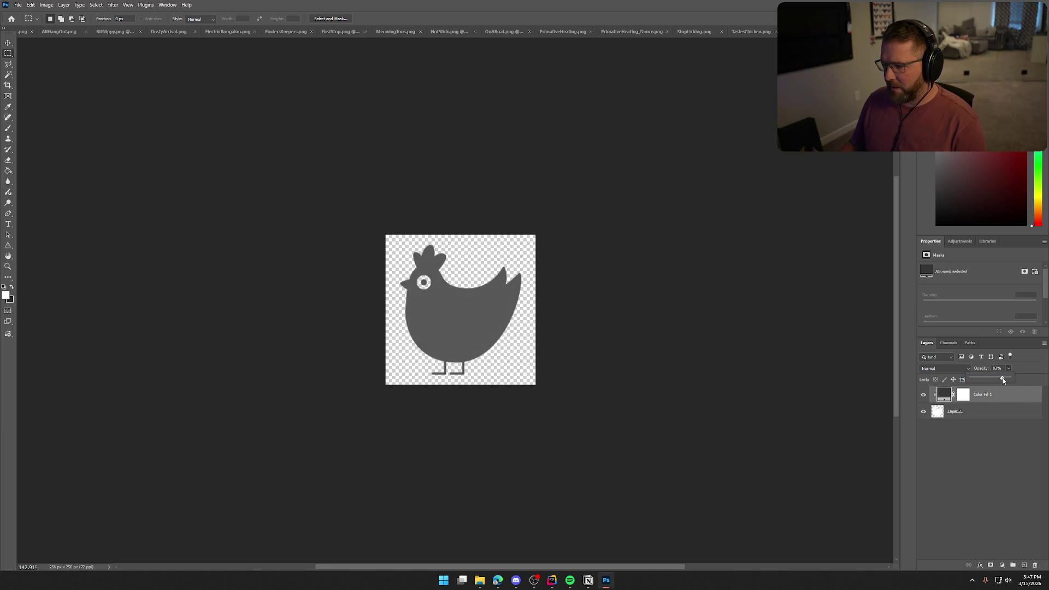
click(998, 479)
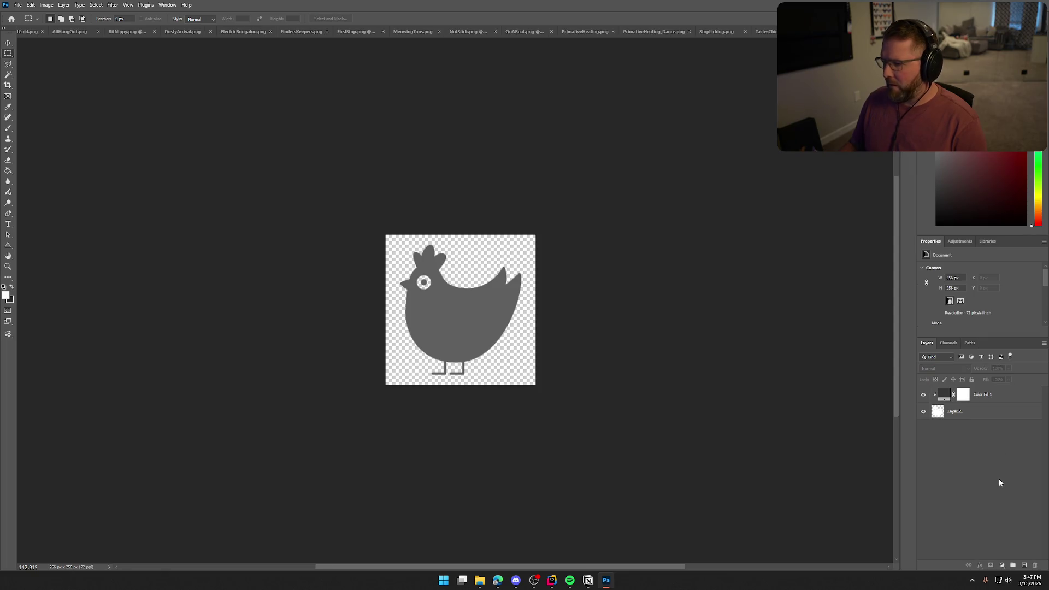
Toggle the grey fill's visibility and leave it hidden so the chicken shows white.
click(924, 395)
click(924, 395)
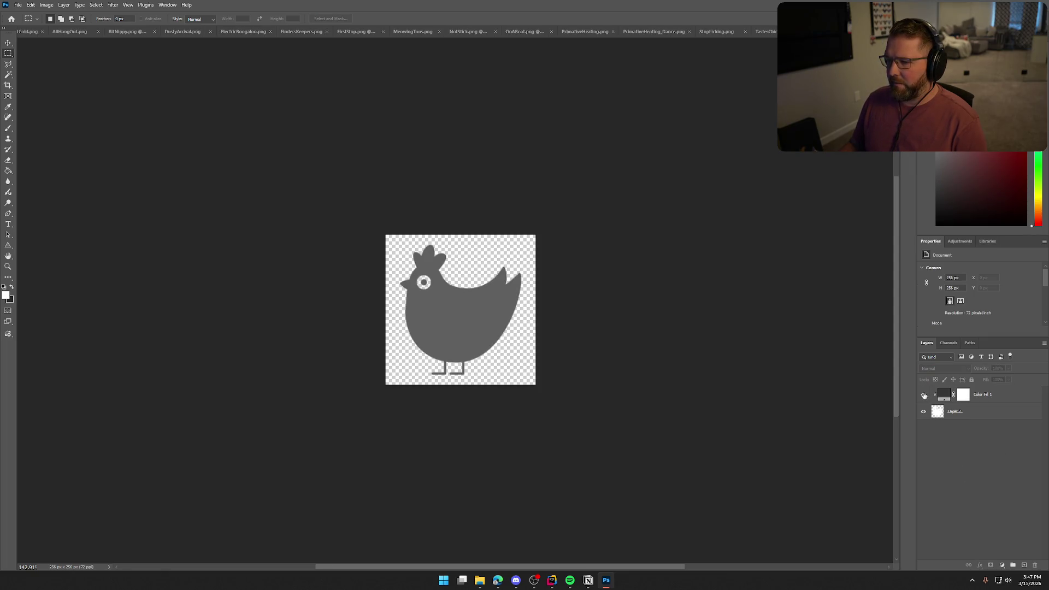
click(924, 395)
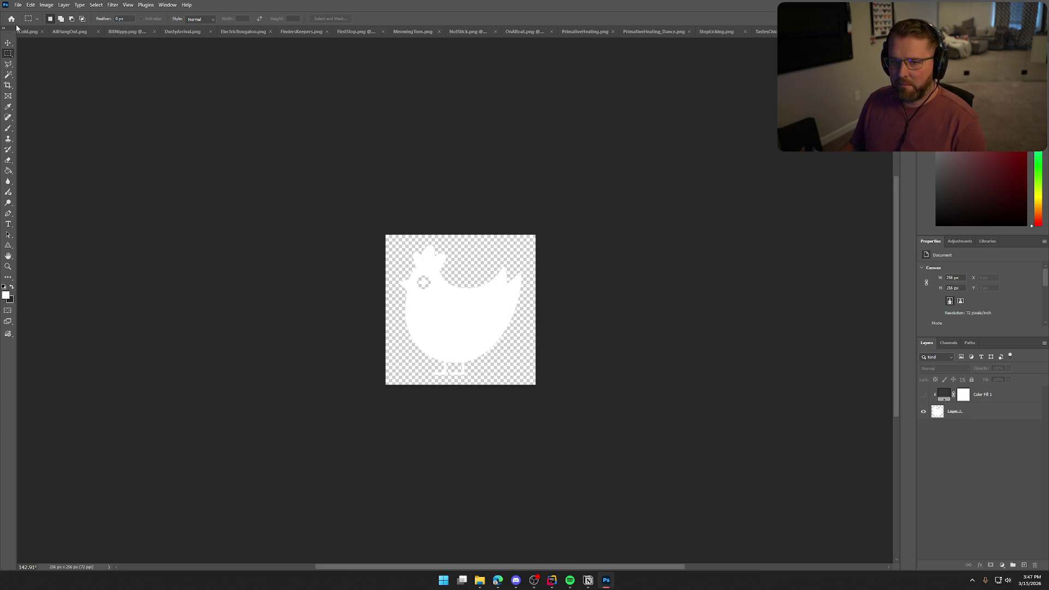
Quick-export the white chicken as PNG, replacing the existing TastesChicken.png.
click(18, 5)
mouse_move(71, 150)
click(141, 148)
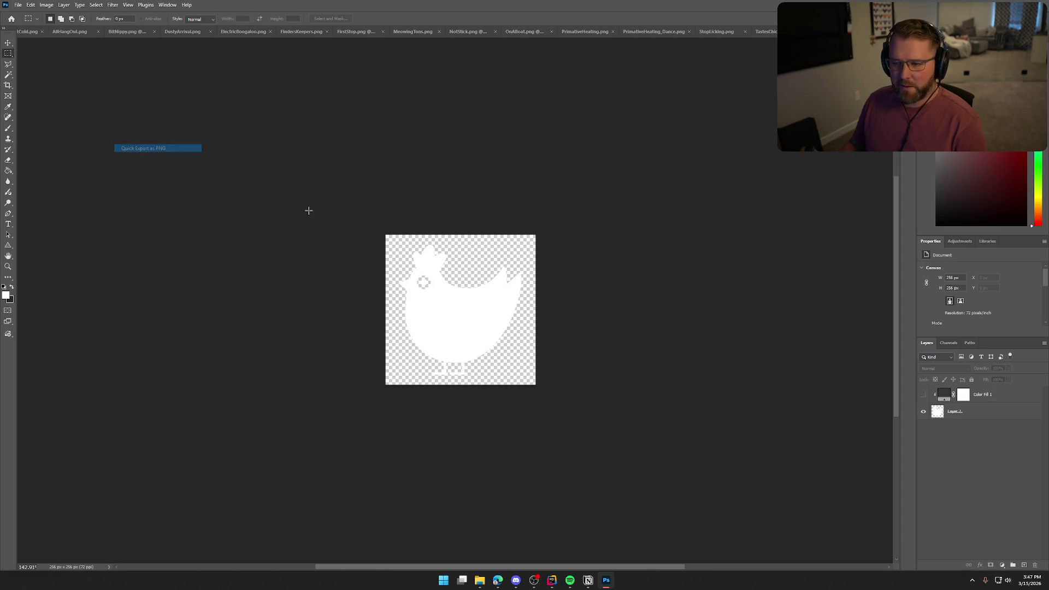
click(581, 186)
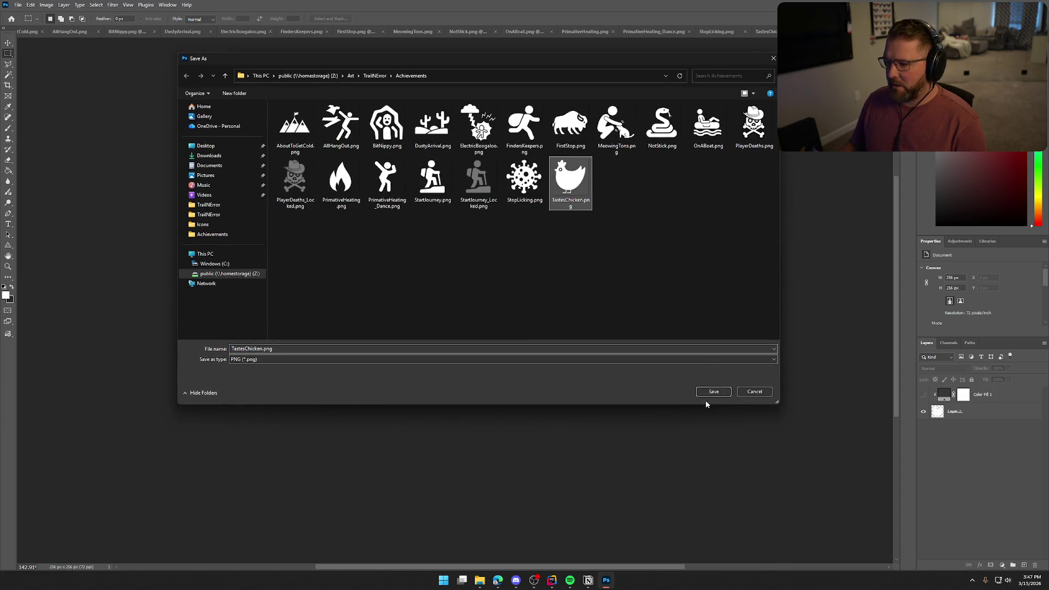
click(713, 392)
click(575, 290)
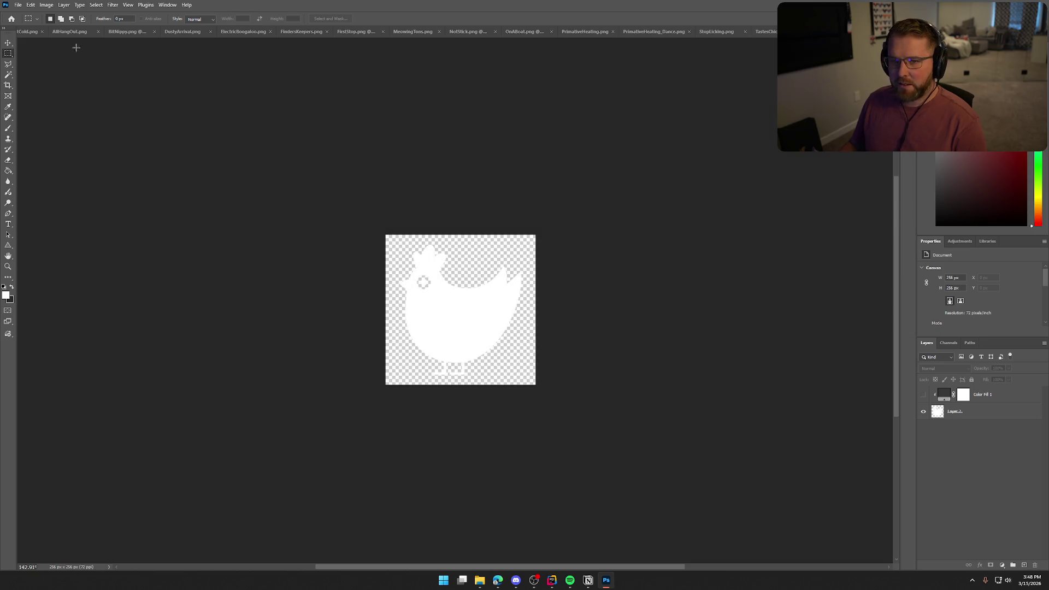
Show the grey fill, export it as TastesChicken_Locked.png, and close the chicken document.
click(924, 395)
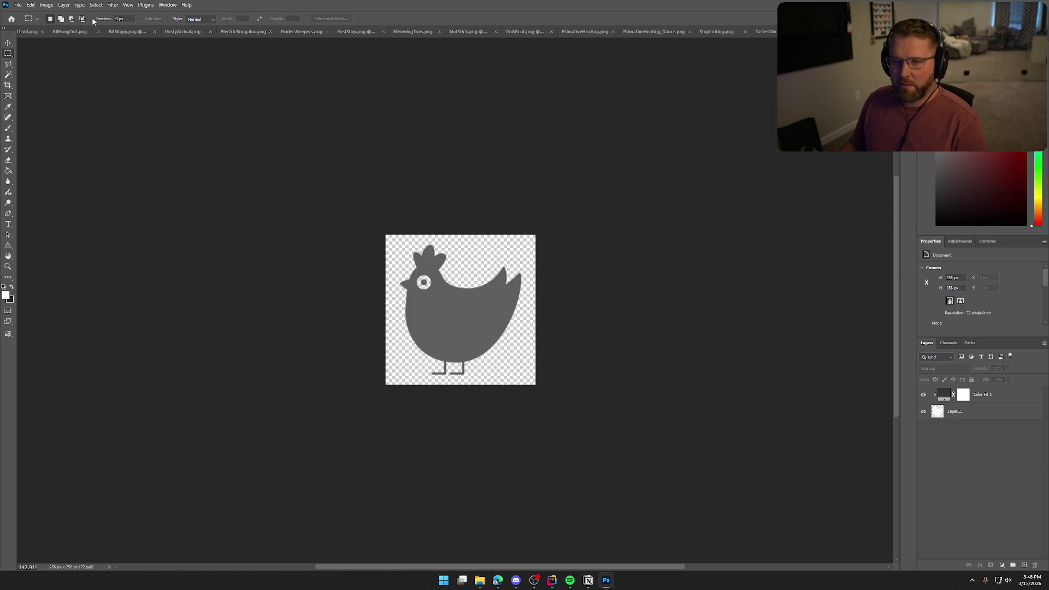
click(18, 5)
mouse_move(82, 148)
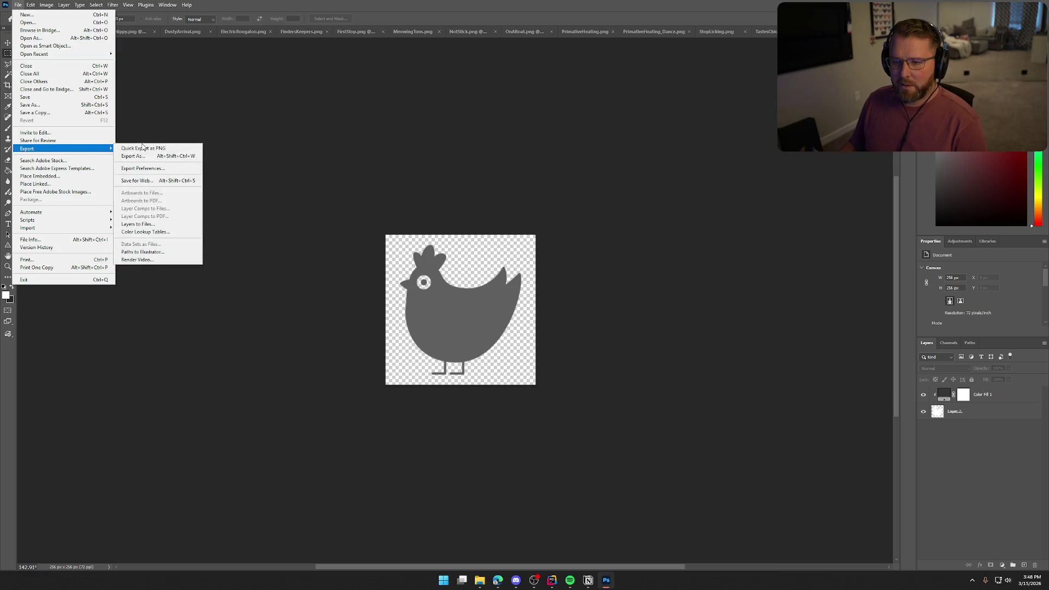
click(144, 147)
click(299, 347)
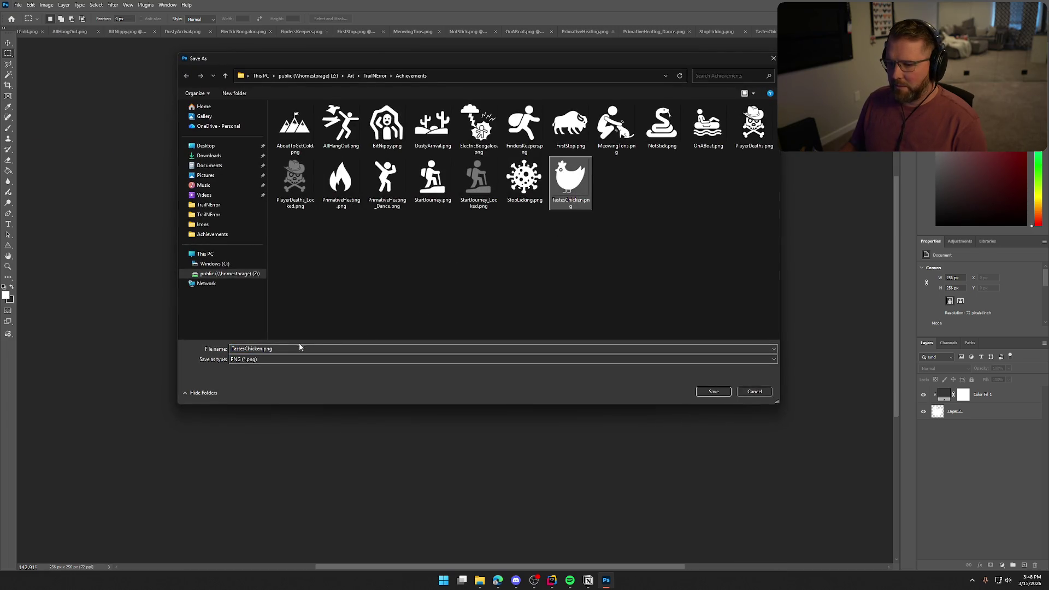
key(Right)
text(_)
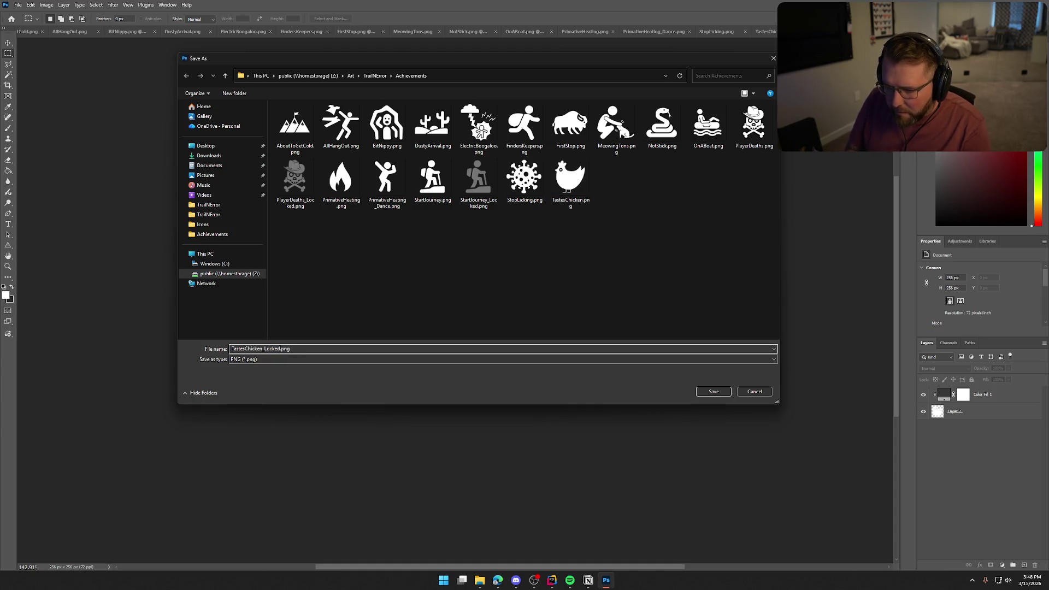
key(Return)
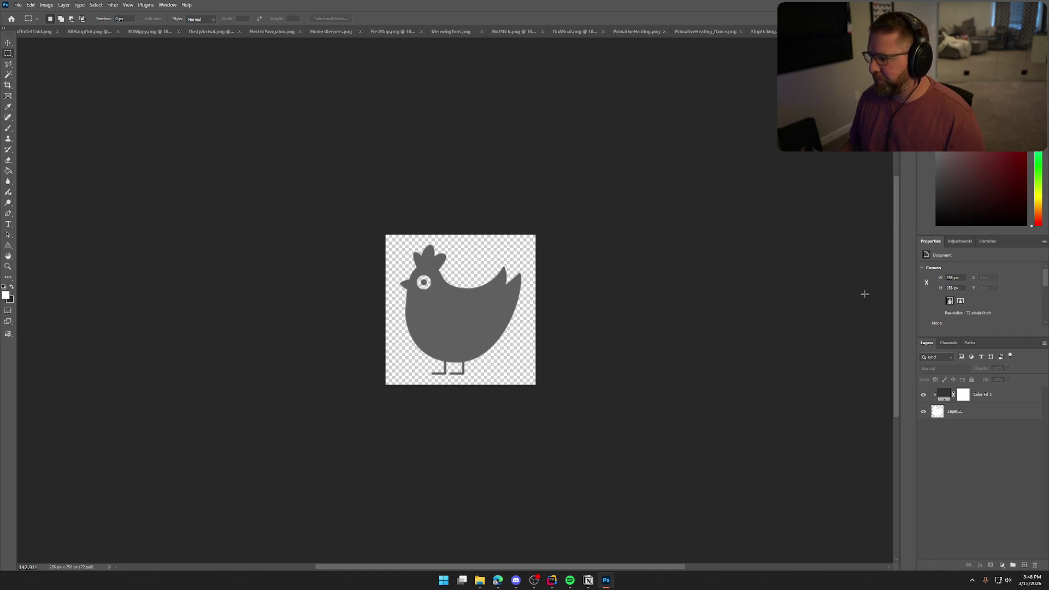
key(ctrl+w)
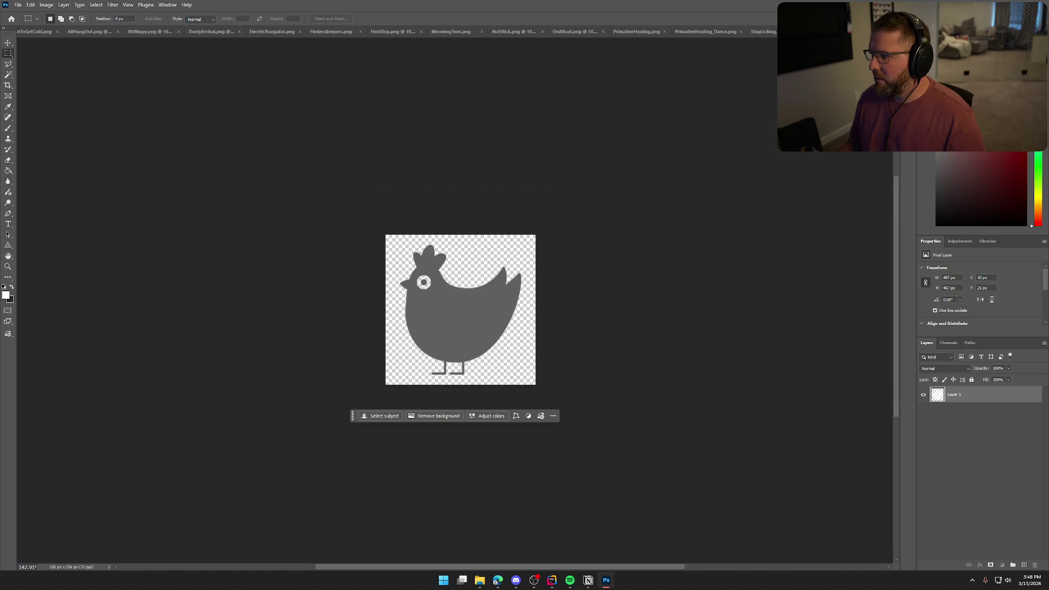
Scale the virus on Layer 3 down to the canvas and place it directly beneath Color Fill 1.
key(ctrl+t)
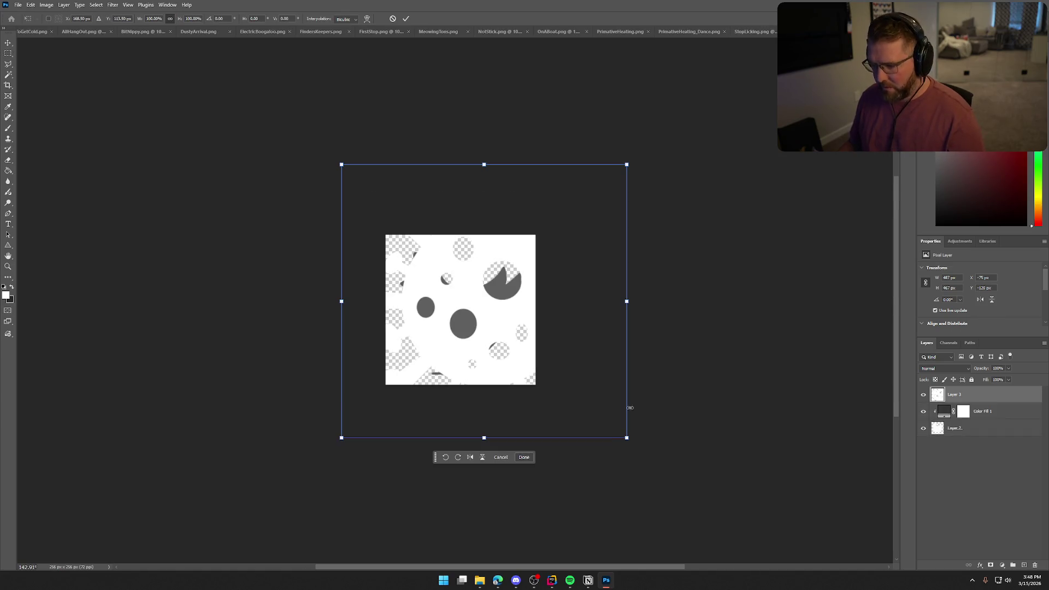
mouse_move(627, 438)
mouse_down()
mouse_move(566, 389)
mouse_move(557, 363)
mouse_move(547, 378)
mouse_move(487, 340)
mouse_move(529, 374)
mouse_up()
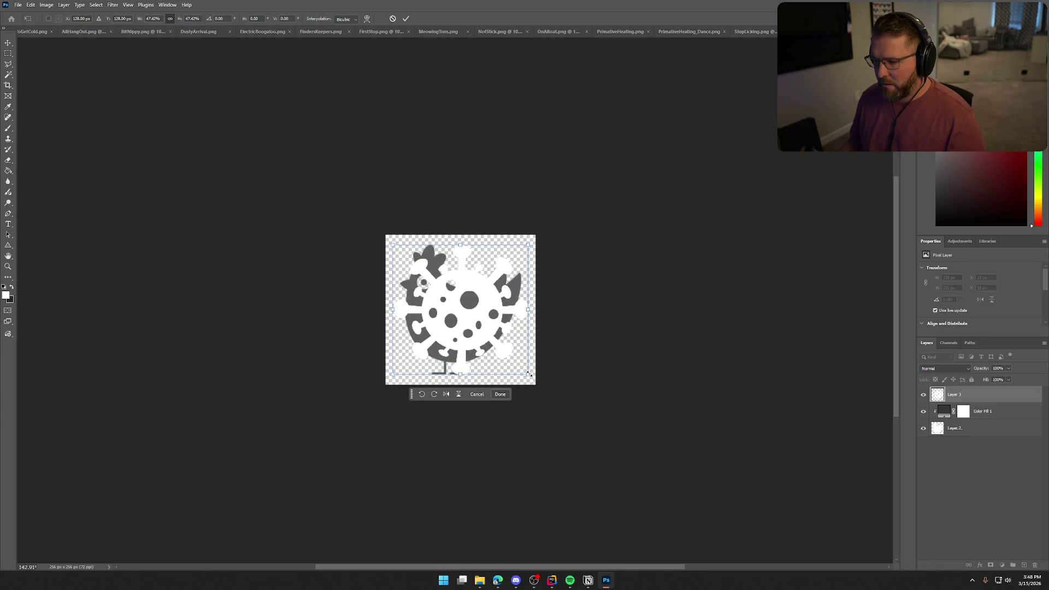
click(924, 430)
drag(978, 395, 983, 424)
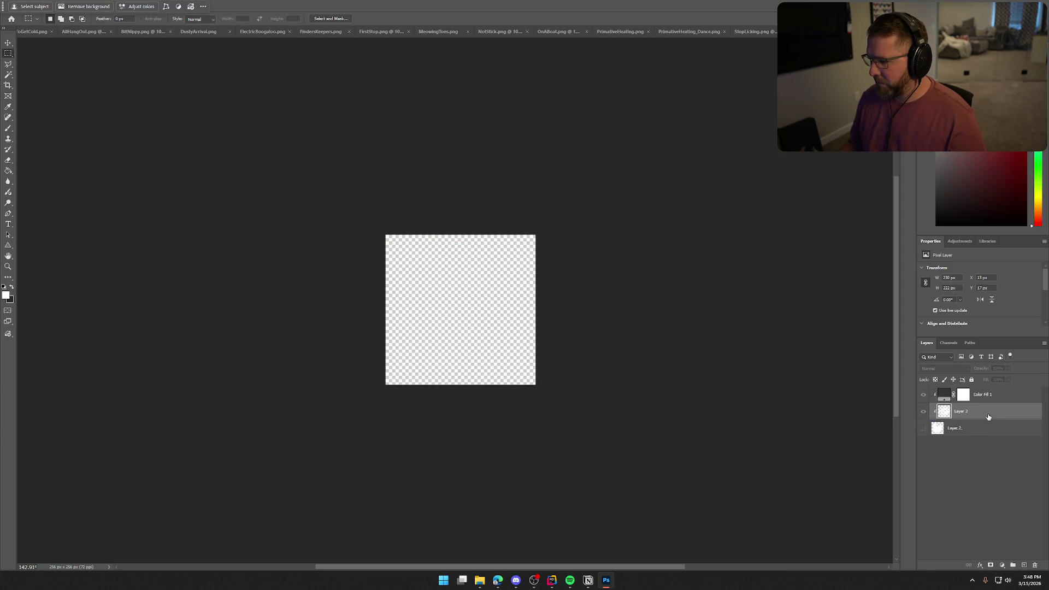
drag(980, 413, 976, 437)
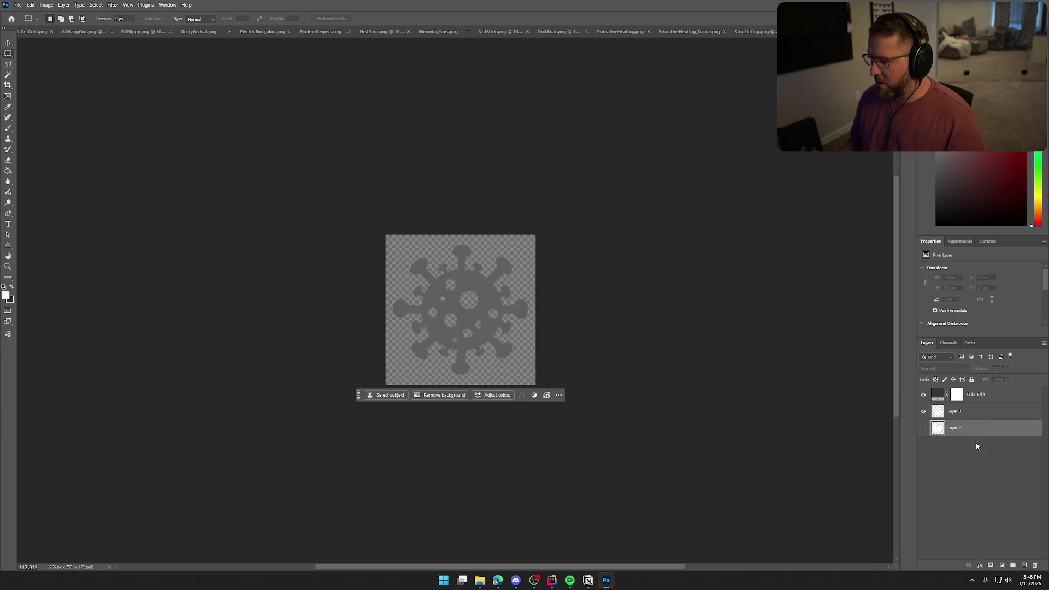
click(979, 471)
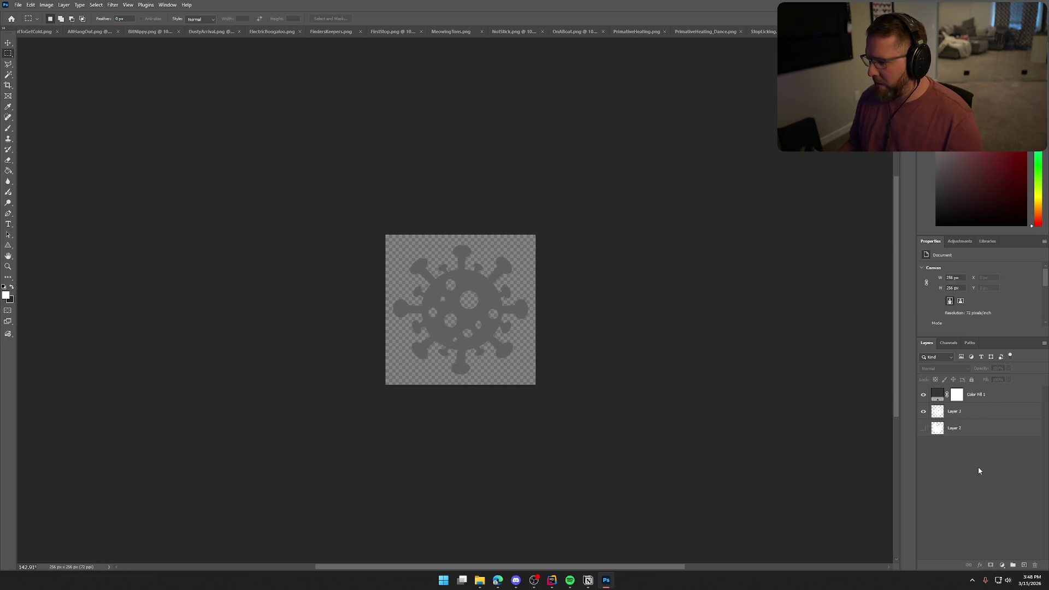
Group Layer 3 and Layer 2 into a new group named Icons.
click(973, 414)
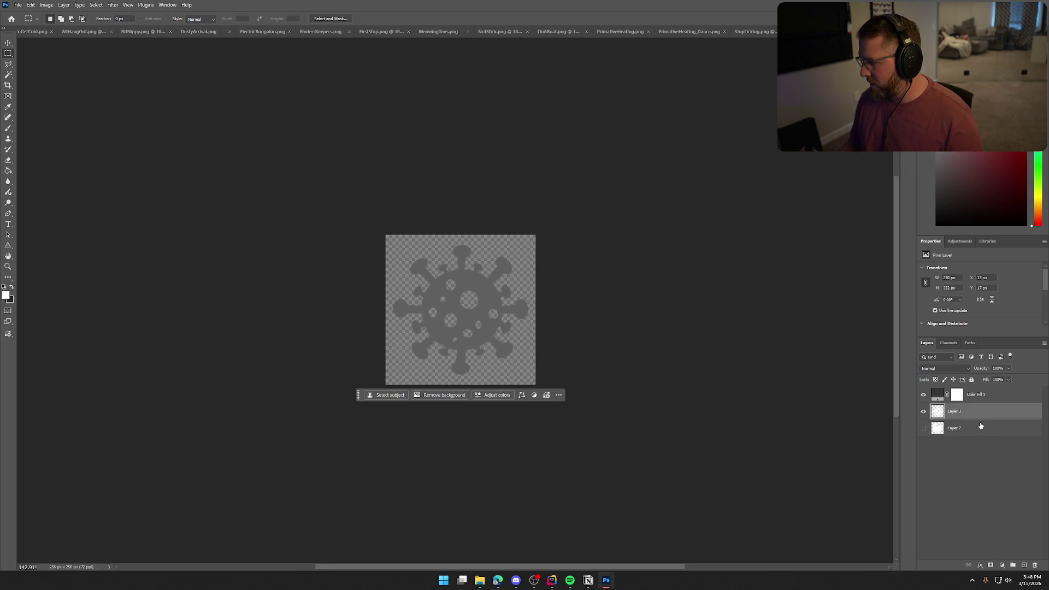
shift+click(978, 432)
right_click(977, 432)
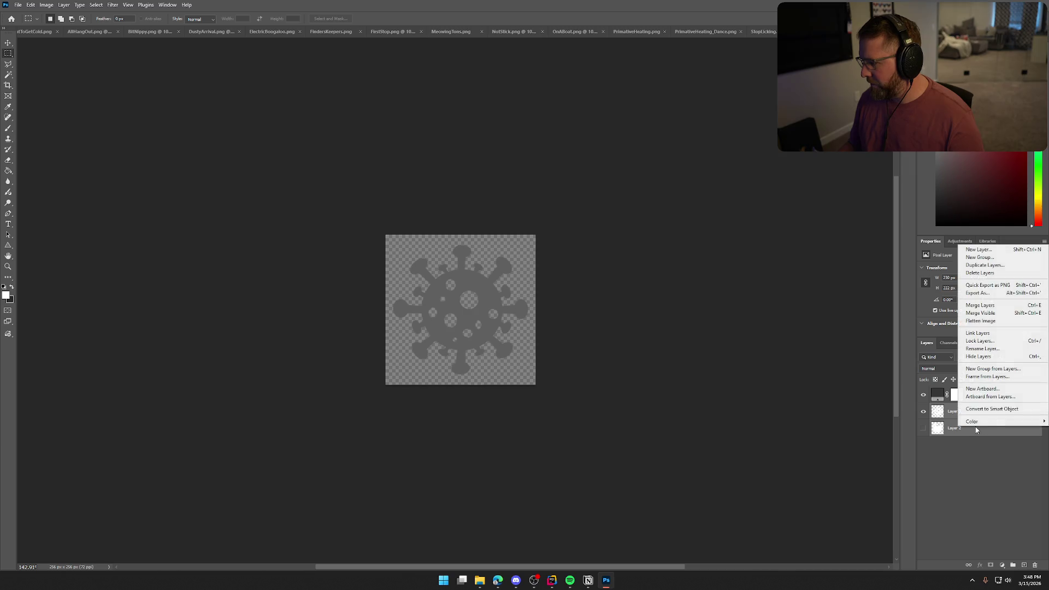
click(979, 256)
key(BackSpace)
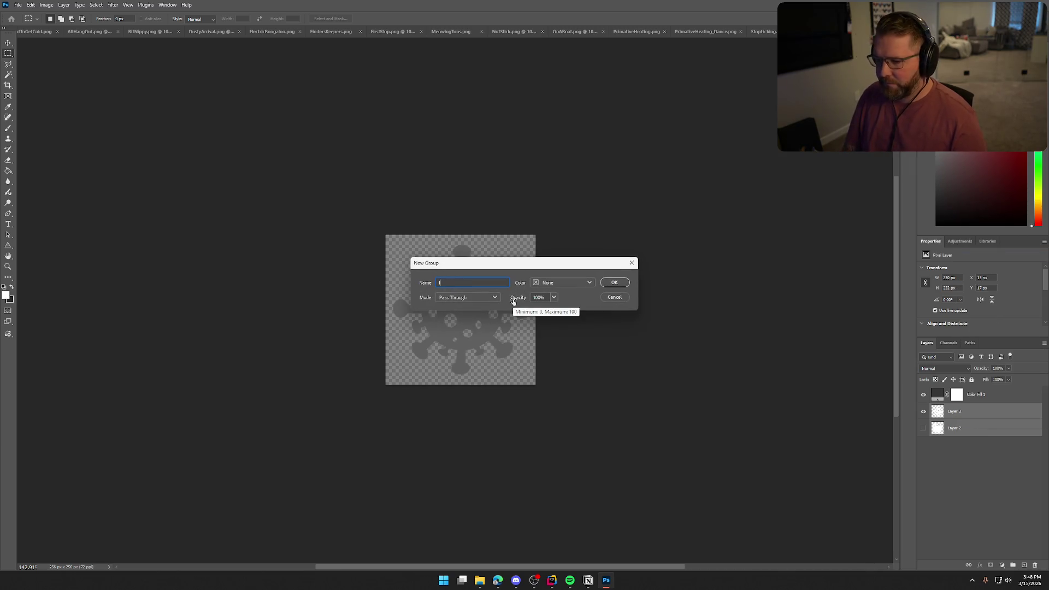
text(Icons)
key(Return)
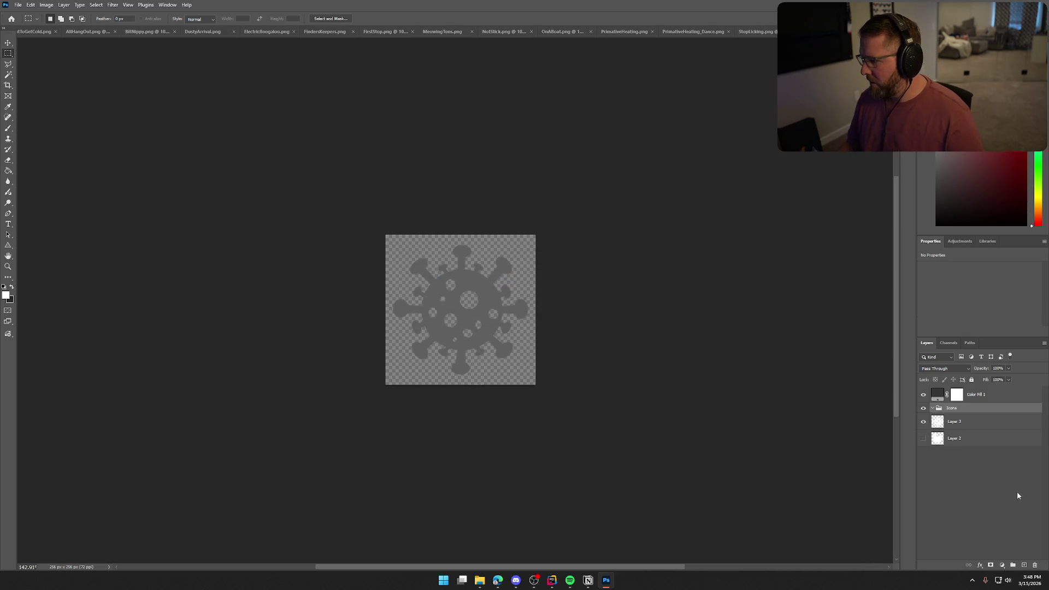
Clip Color Fill 1 to the Icons group and set the group's blend mode to Normal.
right_click(993, 401)
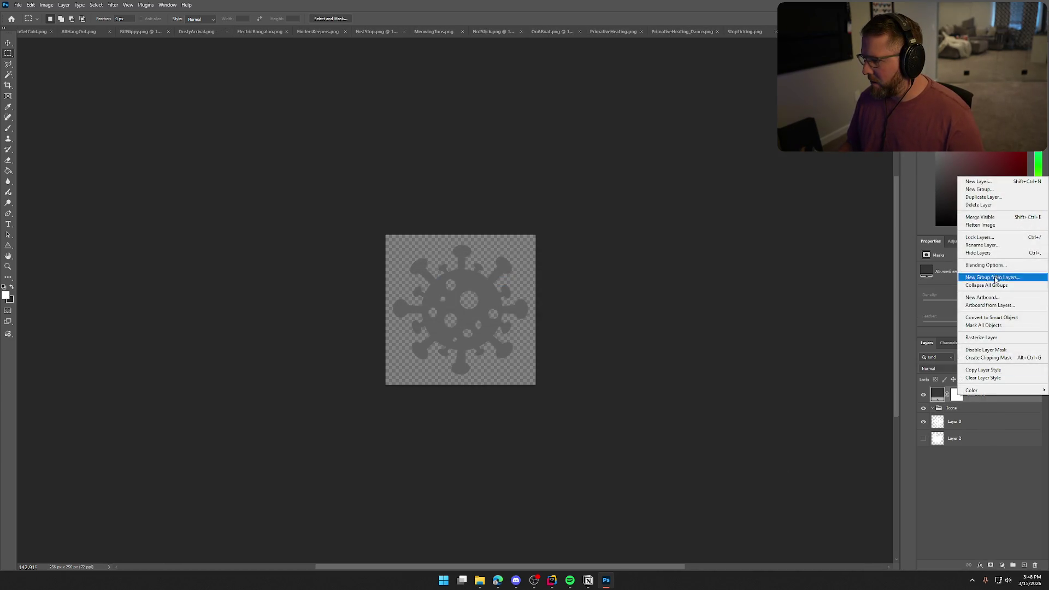
click(996, 357)
click(947, 461)
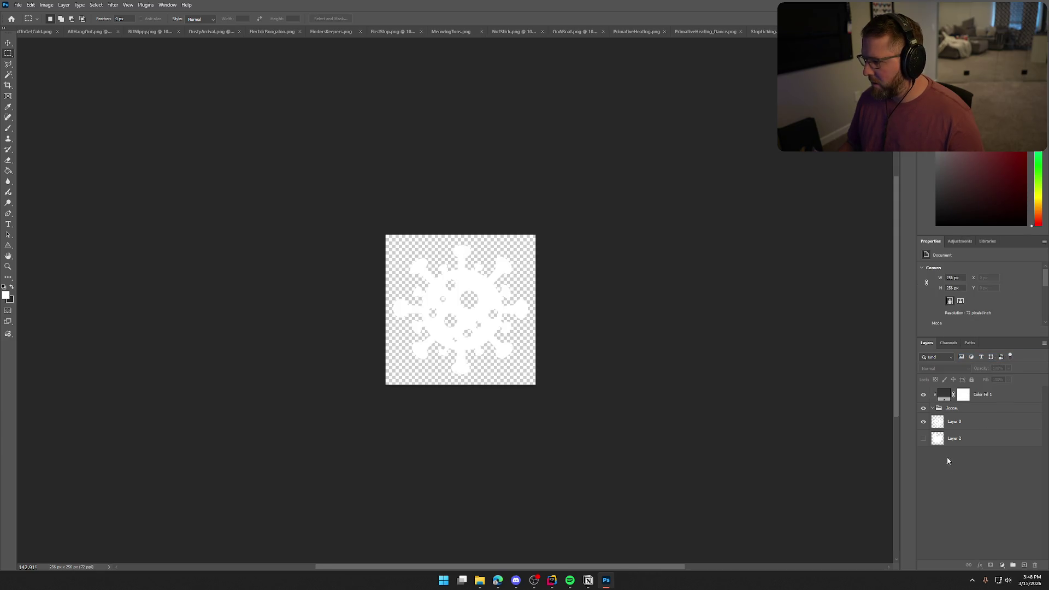
click(924, 423)
click(924, 423)
click(923, 438)
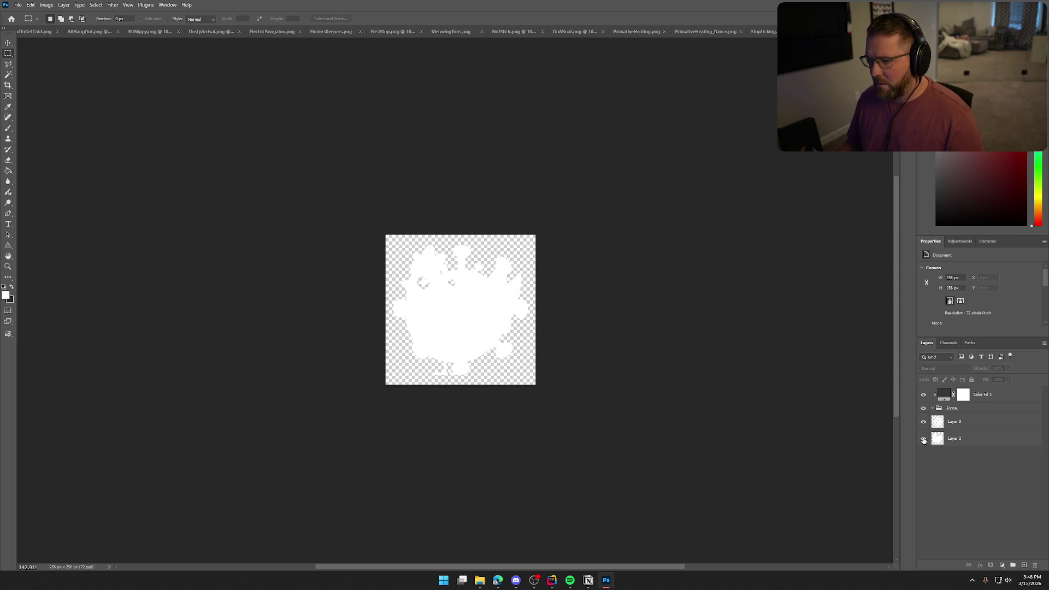
click(924, 438)
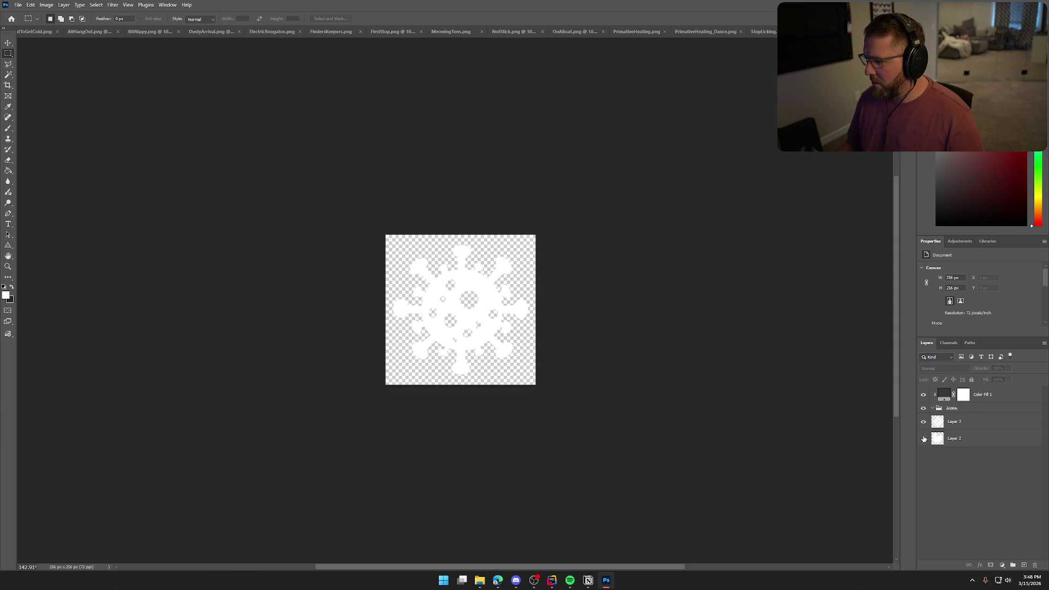
click(924, 423)
click(923, 423)
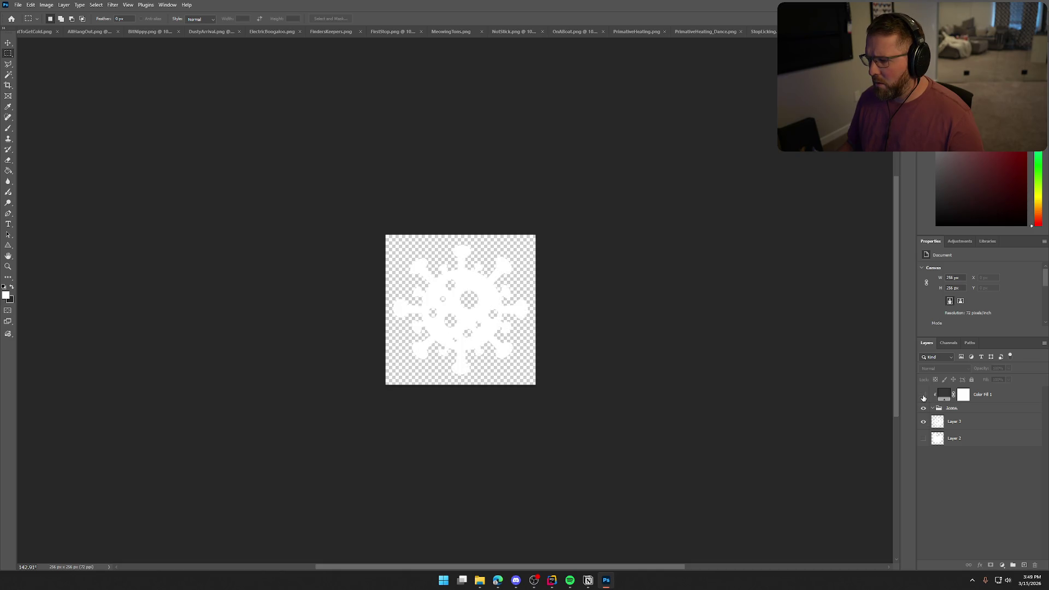
click(971, 411)
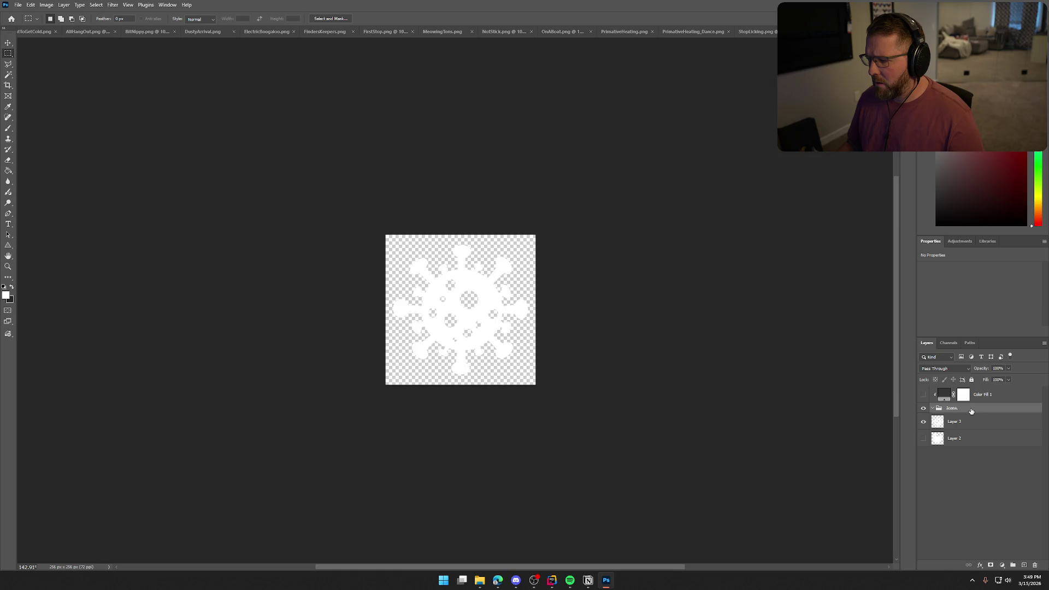
click(965, 369)
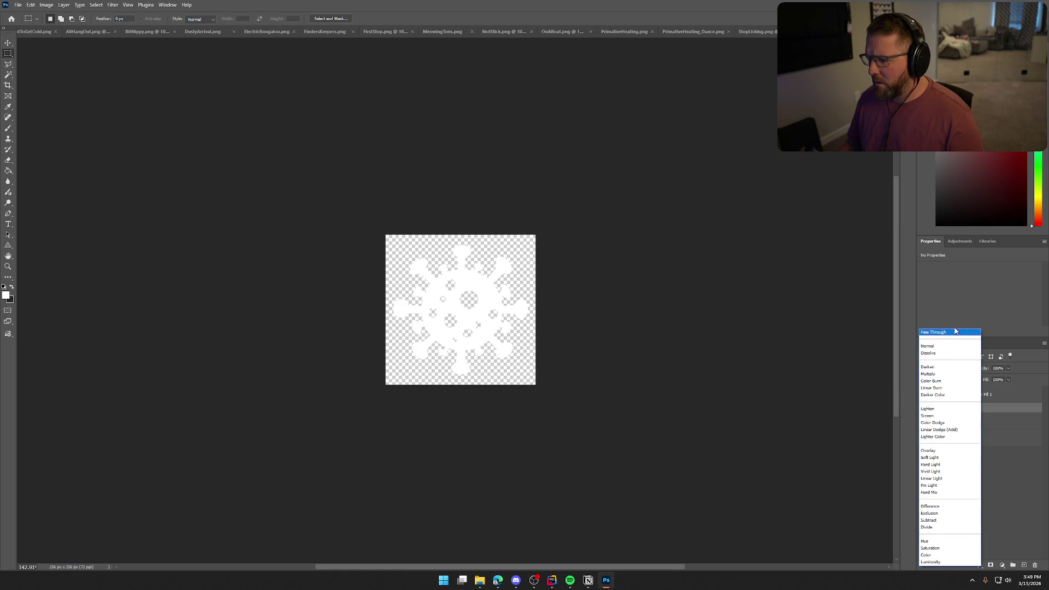
click(950, 347)
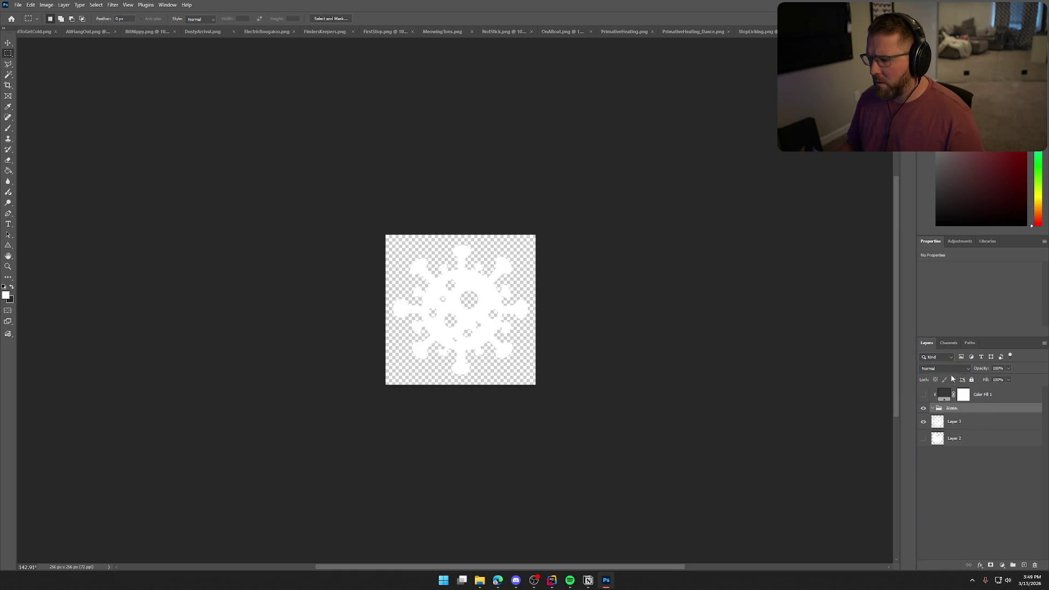
Toggle the colour fill, virus and chicken layers' visibility to compare the results.
click(967, 423)
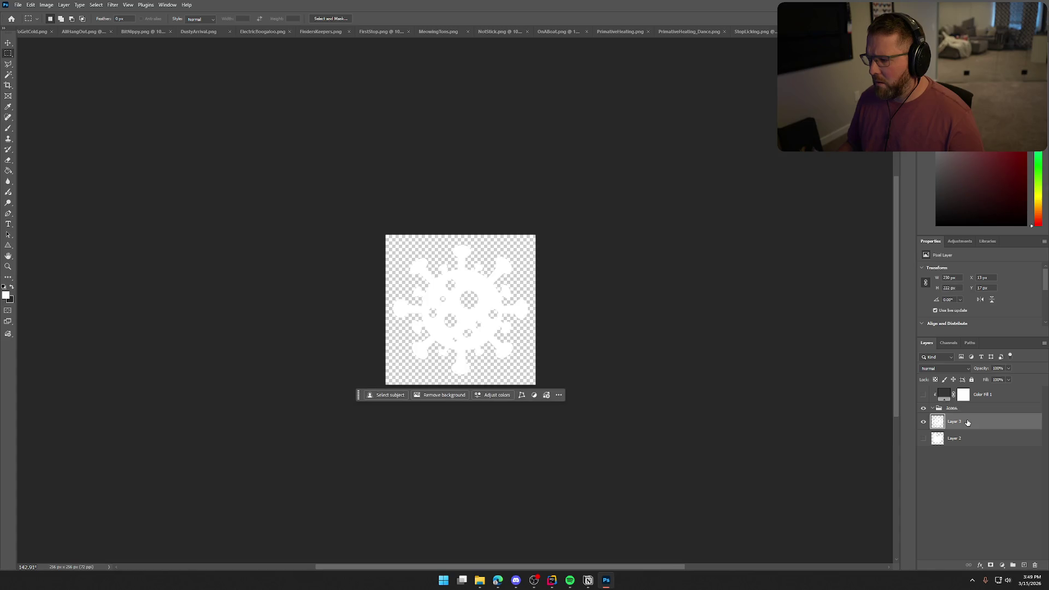
click(1002, 395)
click(923, 394)
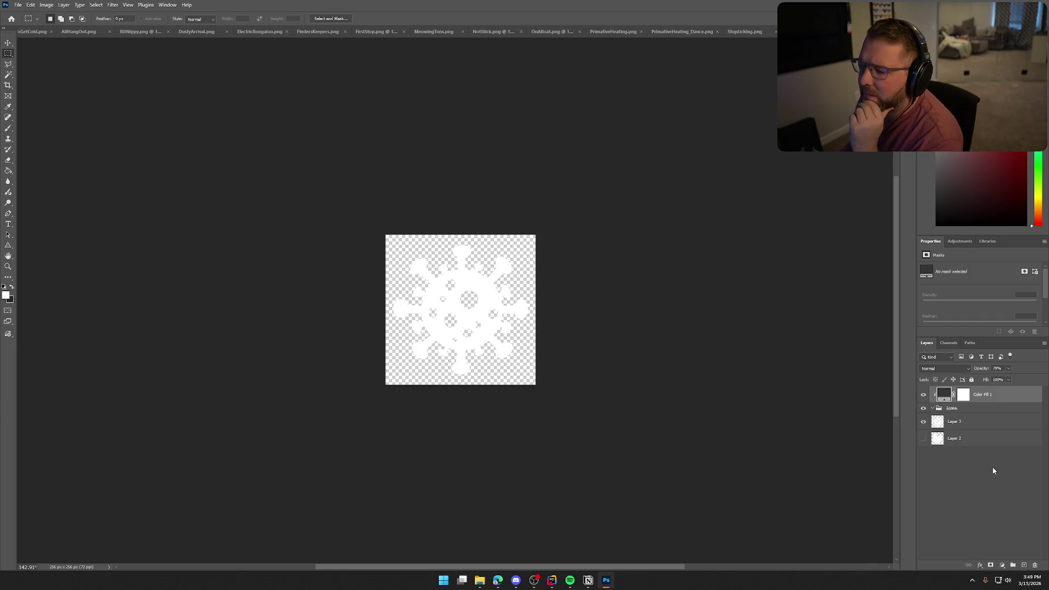
click(924, 398)
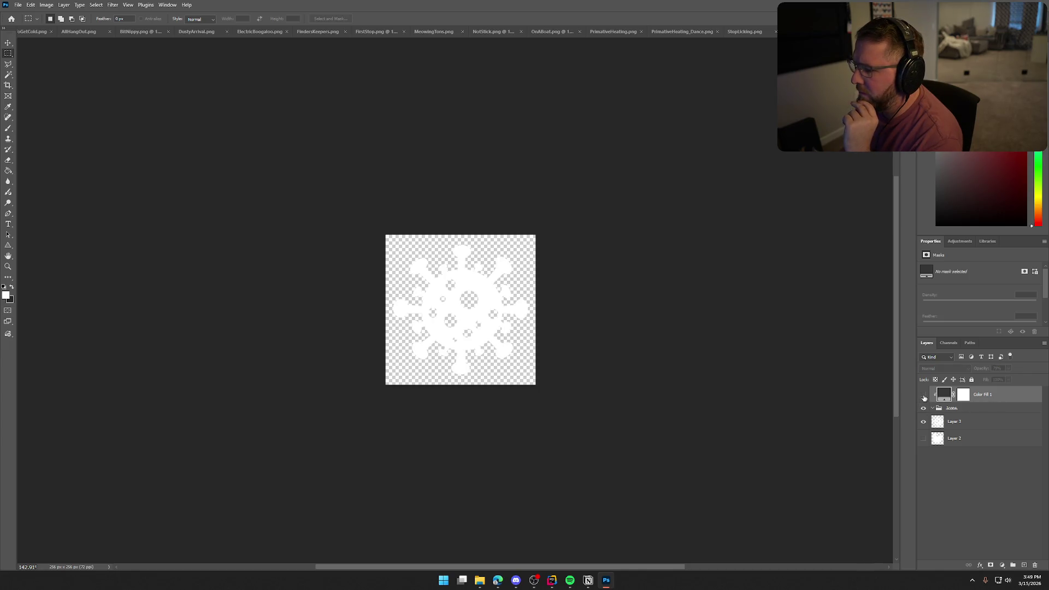
click(986, 431)
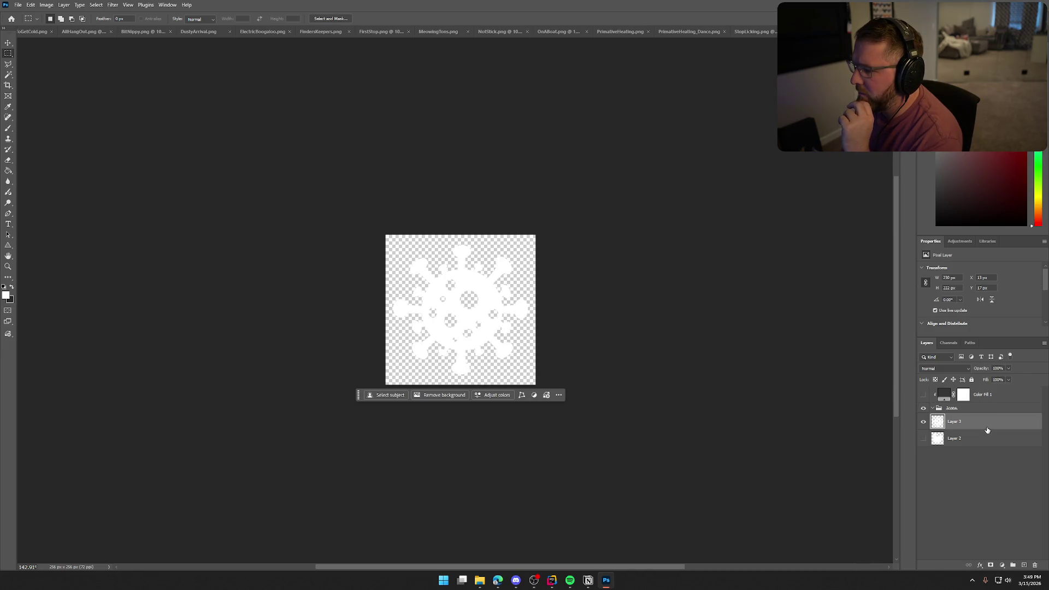
click(923, 422)
click(923, 439)
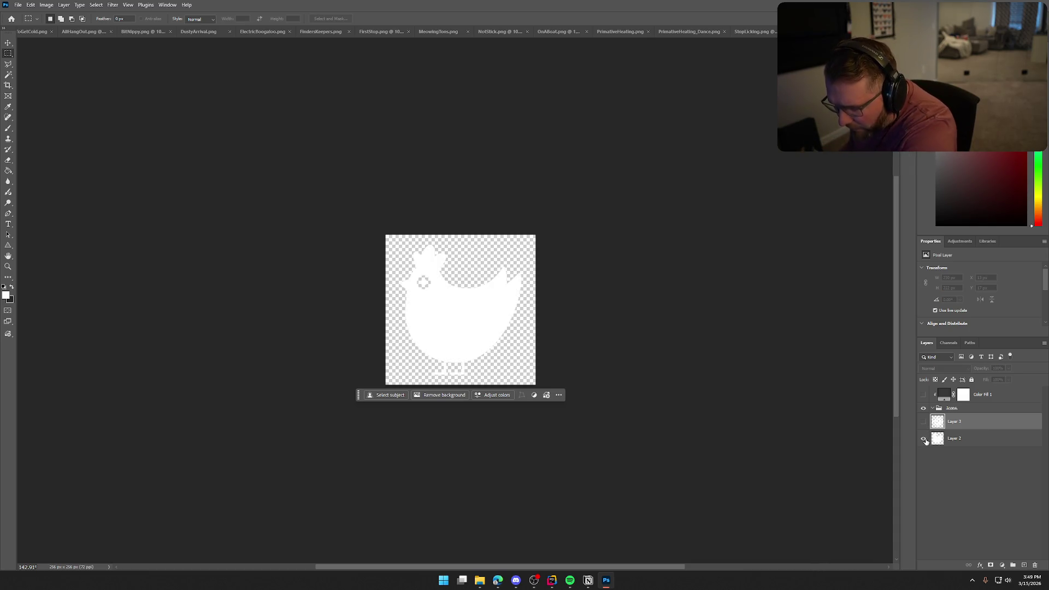
click(924, 439)
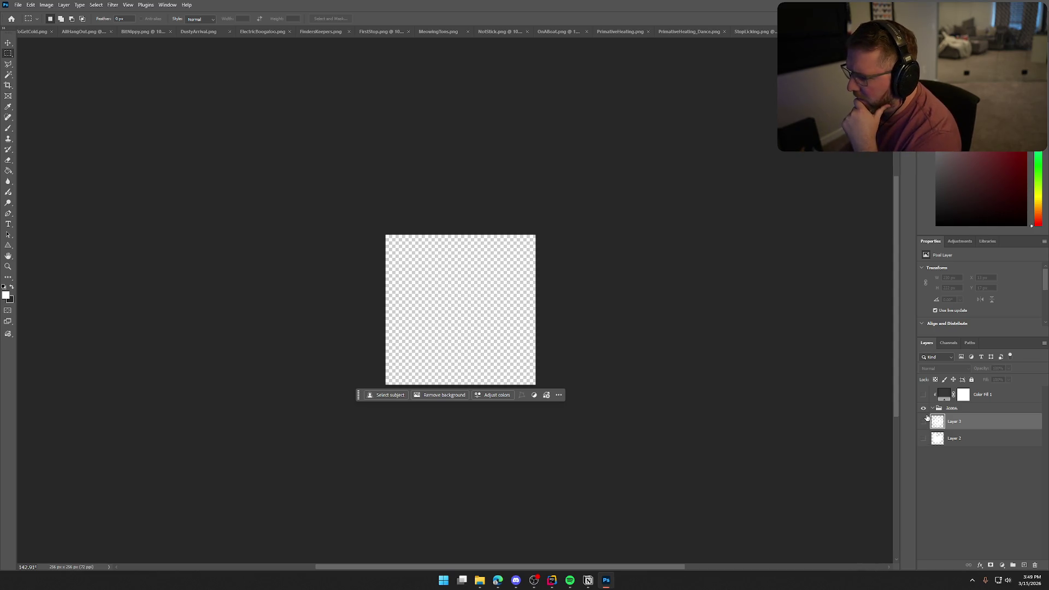
click(953, 473)
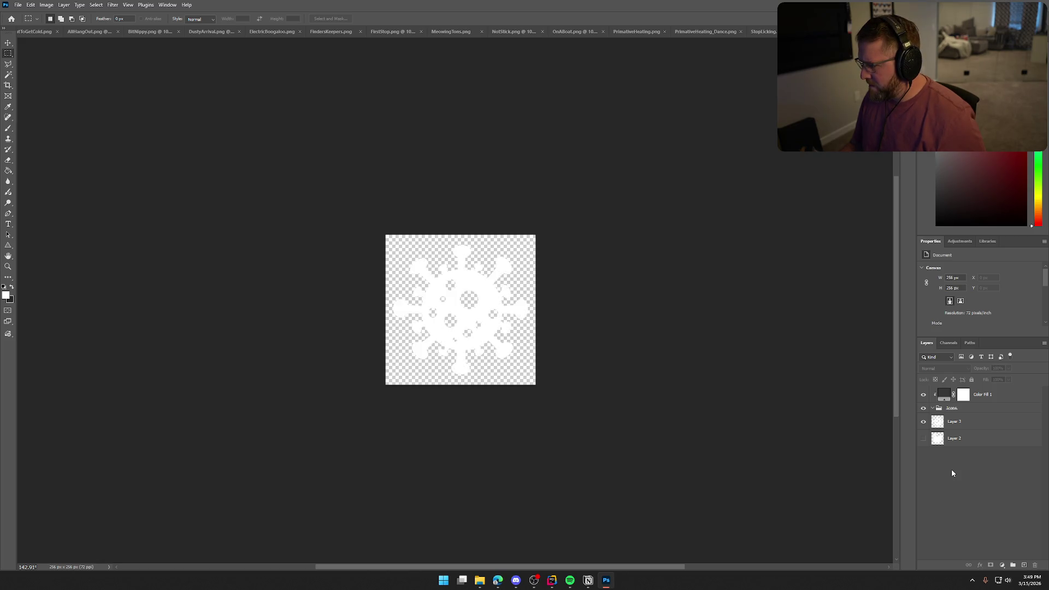
Ungroup the Icons, clip Color Fill 1 to the virus layer with Alt+Ctrl+G, and hide it.
key(ctrl+shift+g)
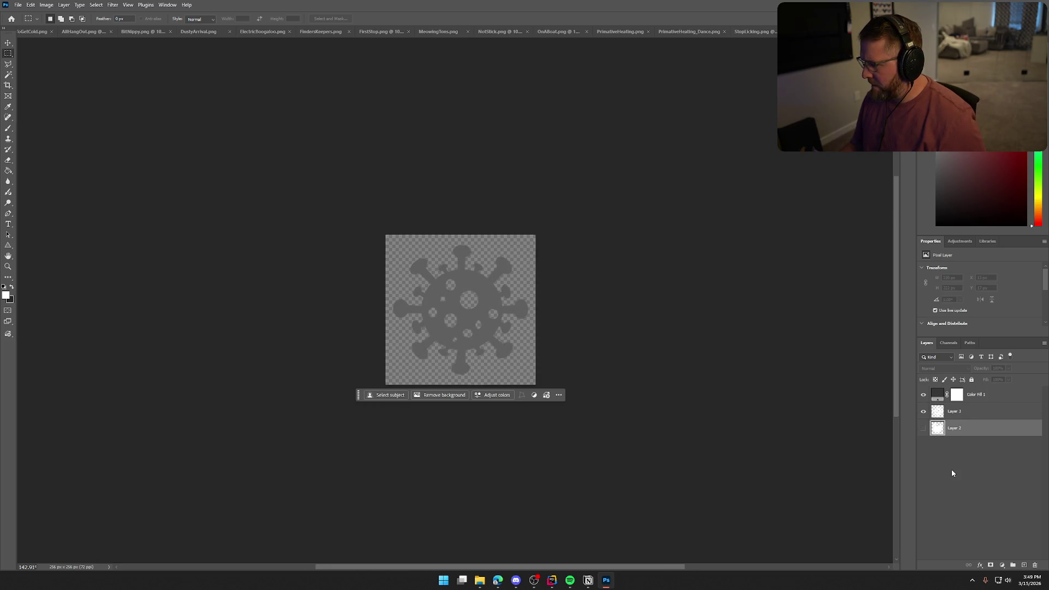
click(923, 395)
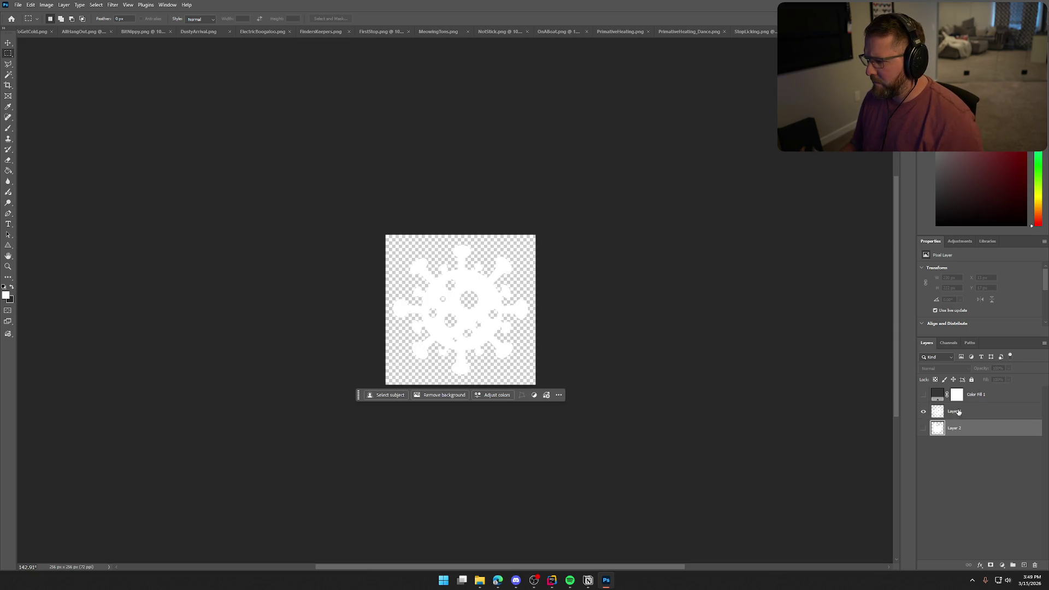
click(992, 397)
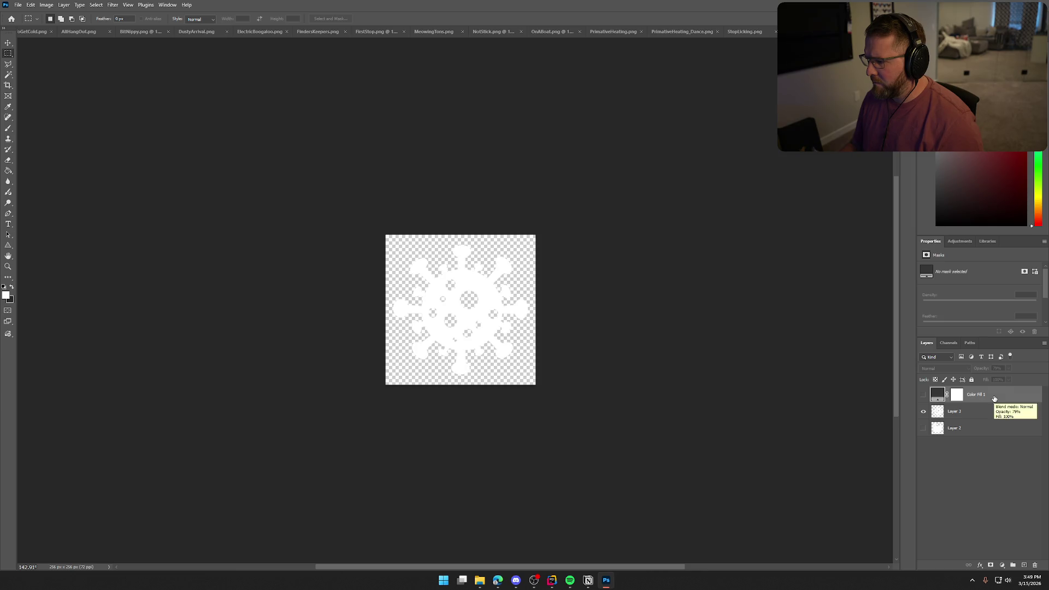
right_click(994, 399)
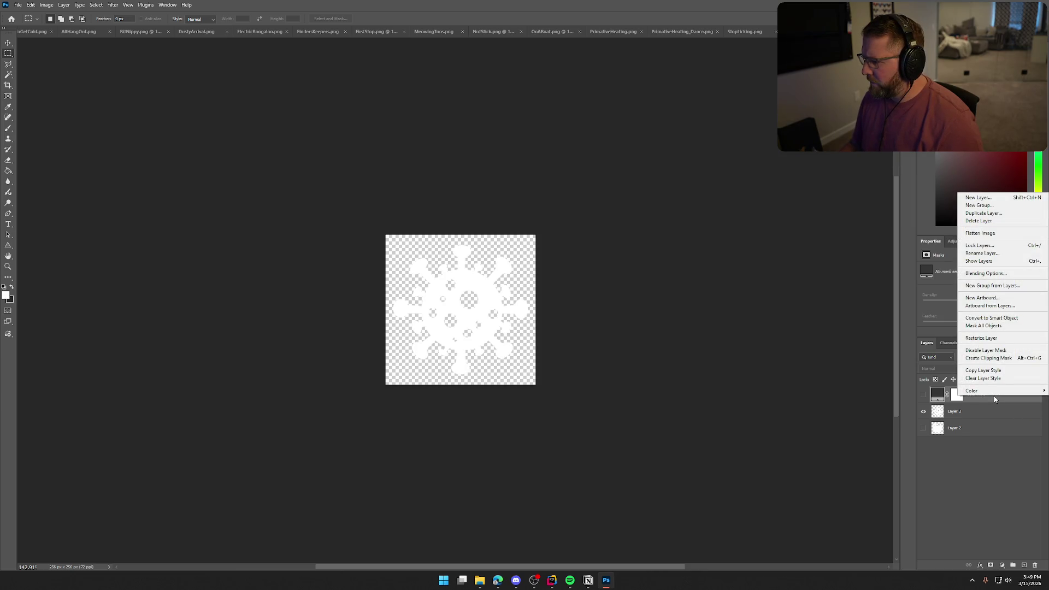
click(982, 482)
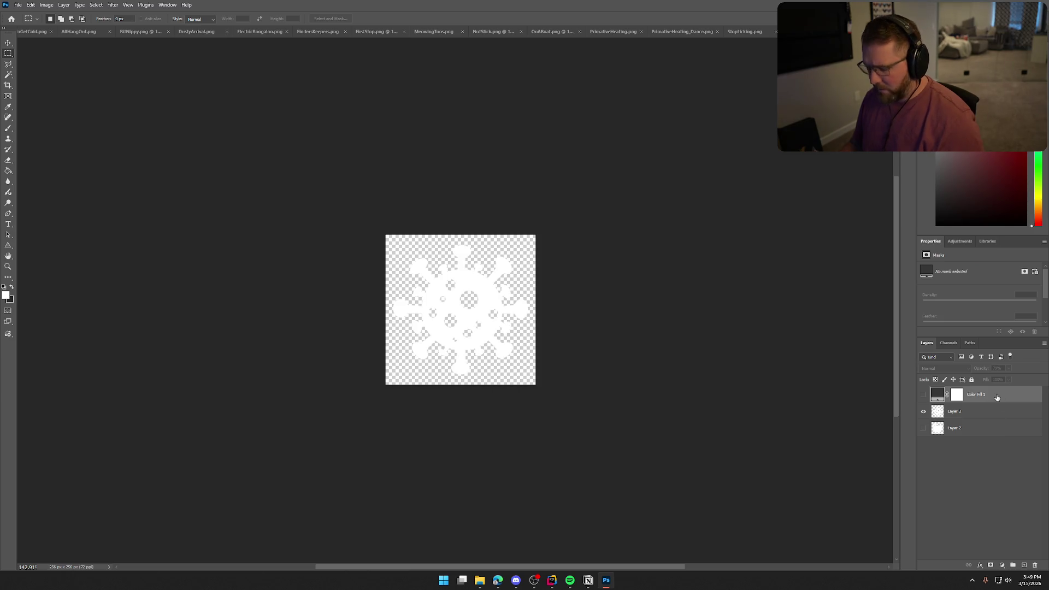
key(ctrl+alt+g)
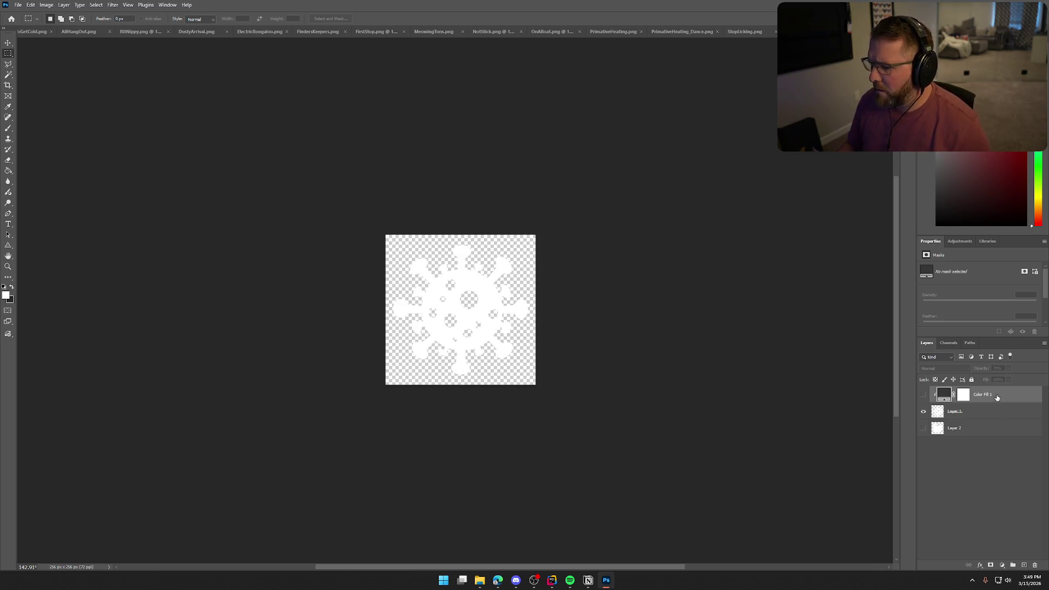
click(923, 394)
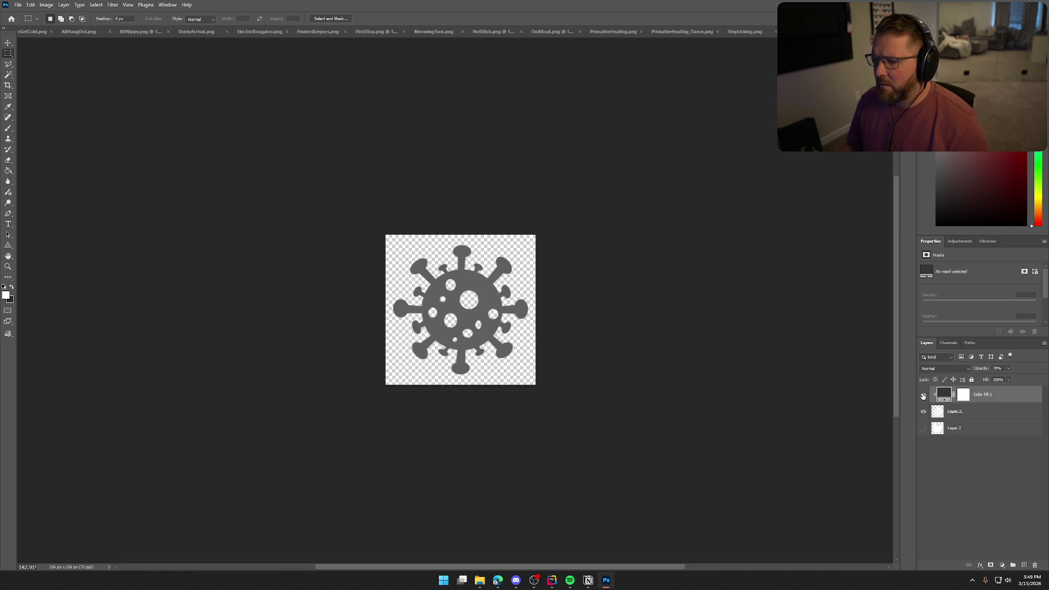
click(923, 395)
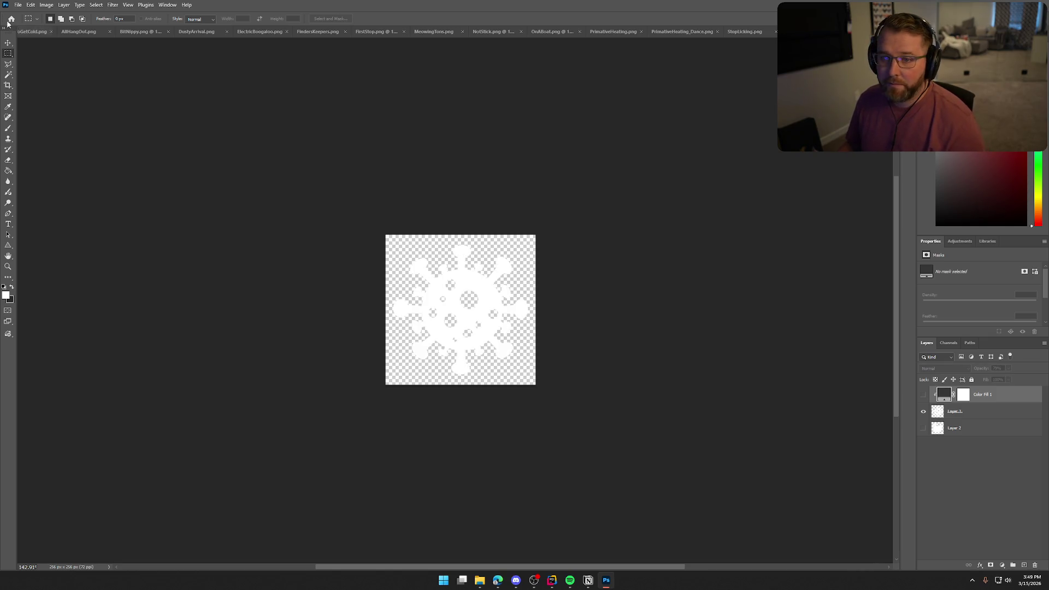
click(18, 4)
Quick-export the white virus as PNG, replacing the existing StopLicking.png.
mouse_move(82, 149)
click(149, 149)
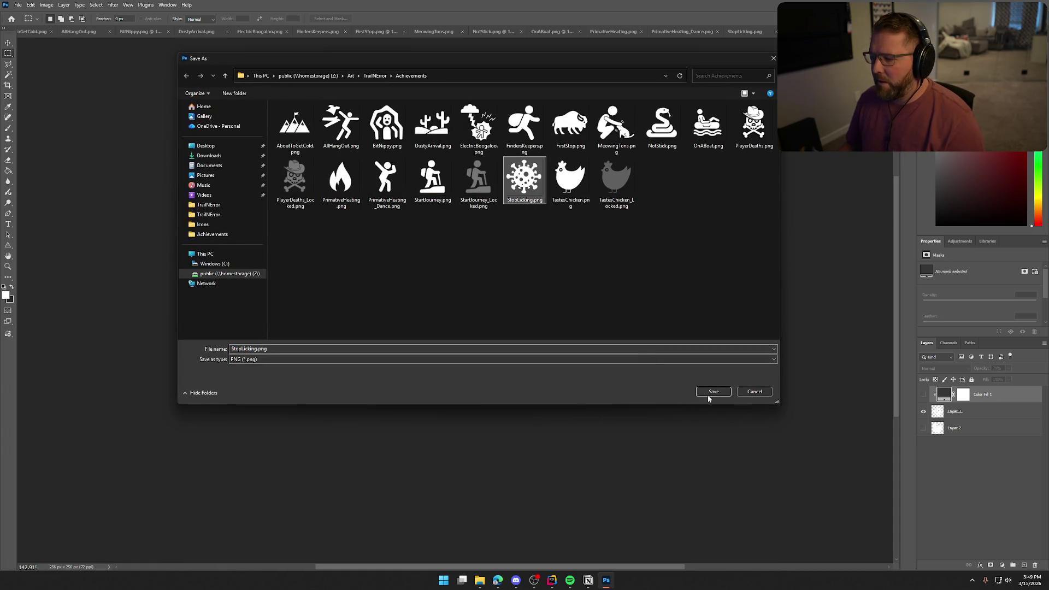
click(709, 396)
click(547, 293)
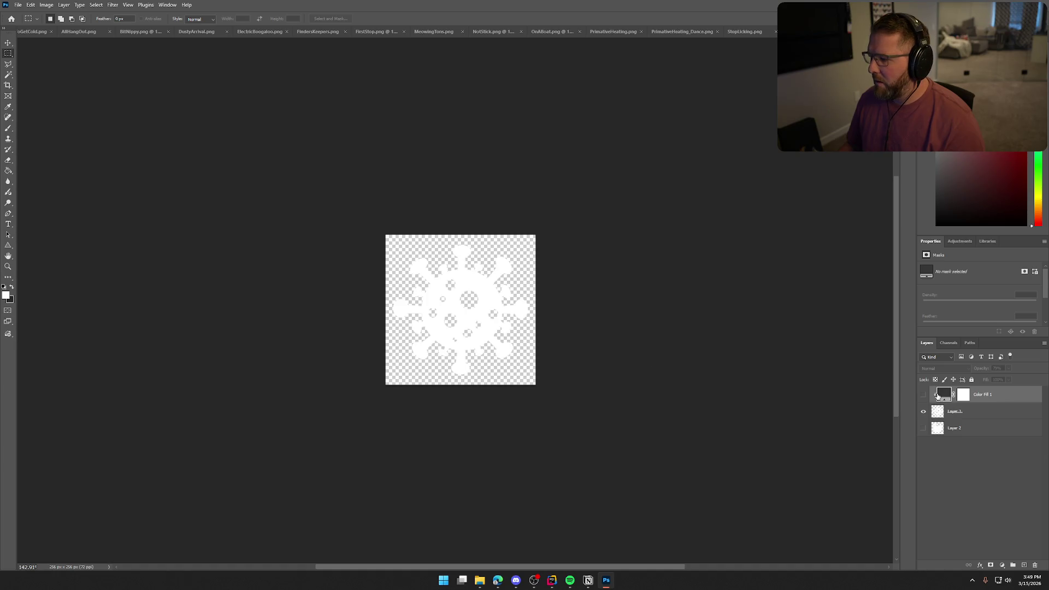
Show the grey fill, export it as StopLicking_Locked.png, then hide the virus layer.
click(923, 395)
click(18, 5)
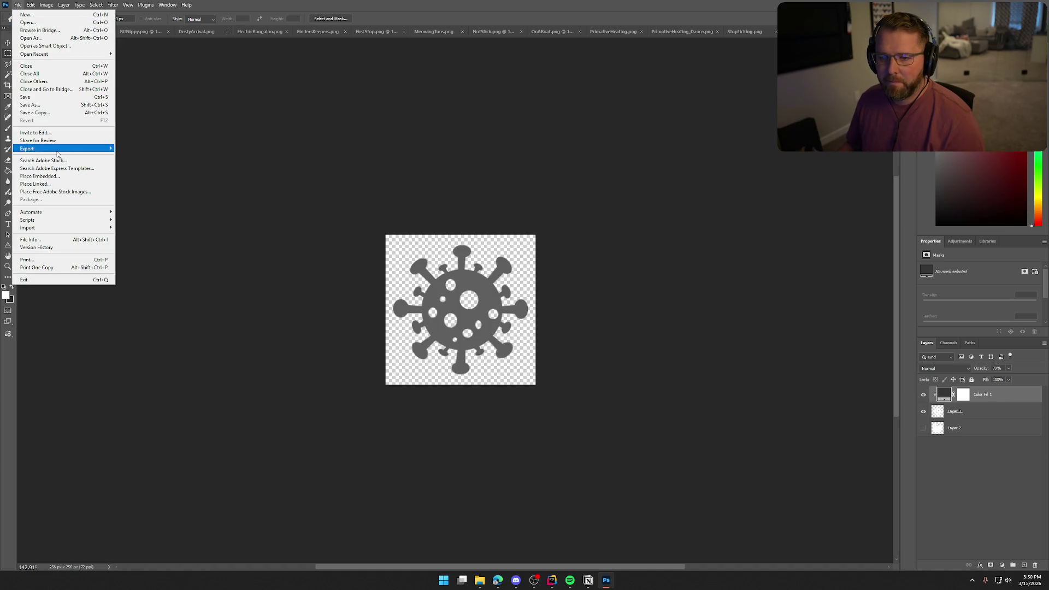
mouse_move(57, 151)
click(149, 151)
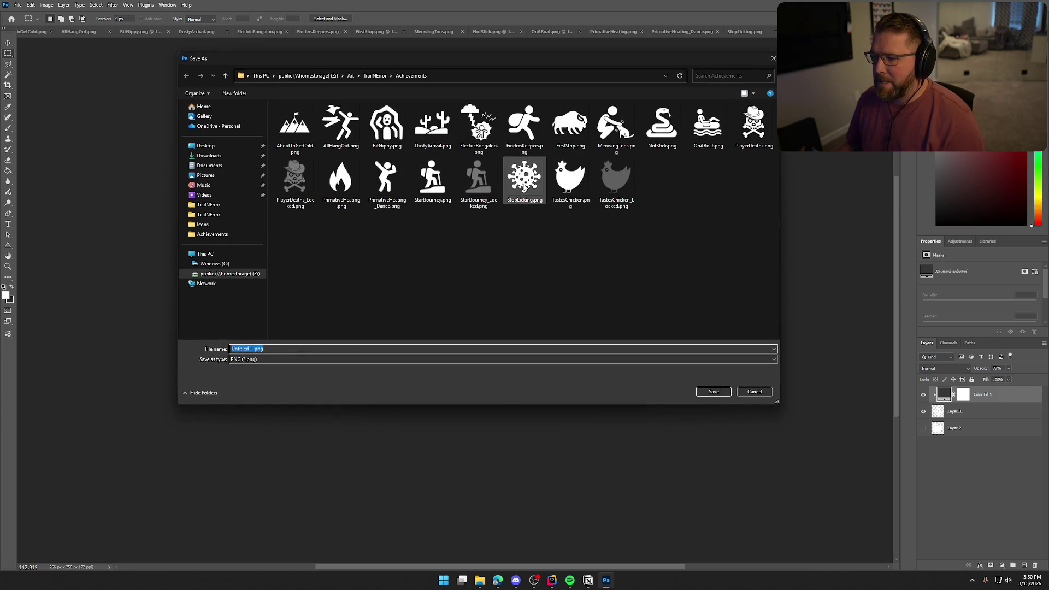
click(524, 188)
click(253, 349)
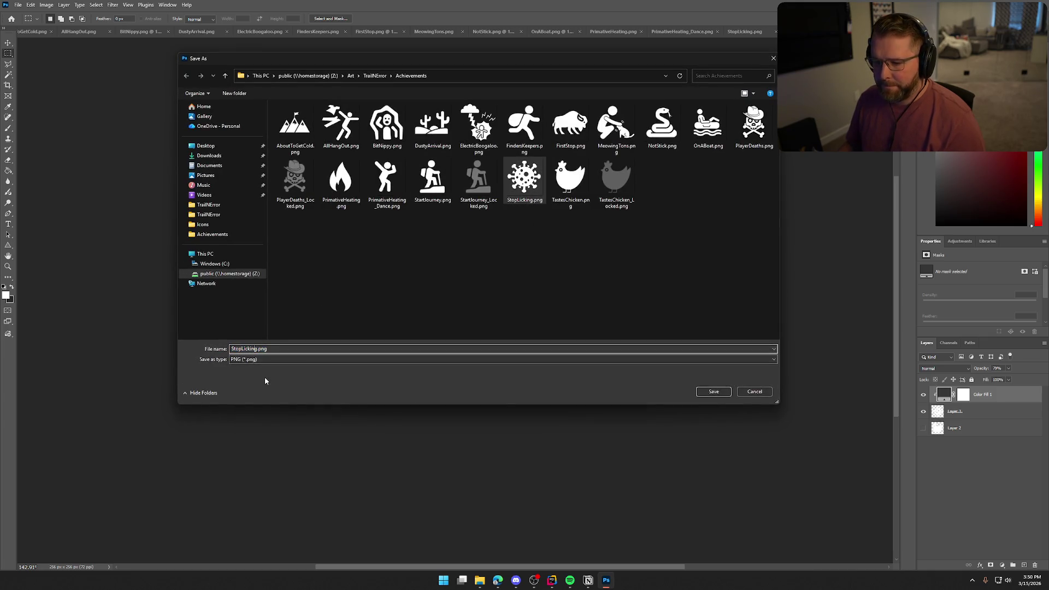
text(_Locked)
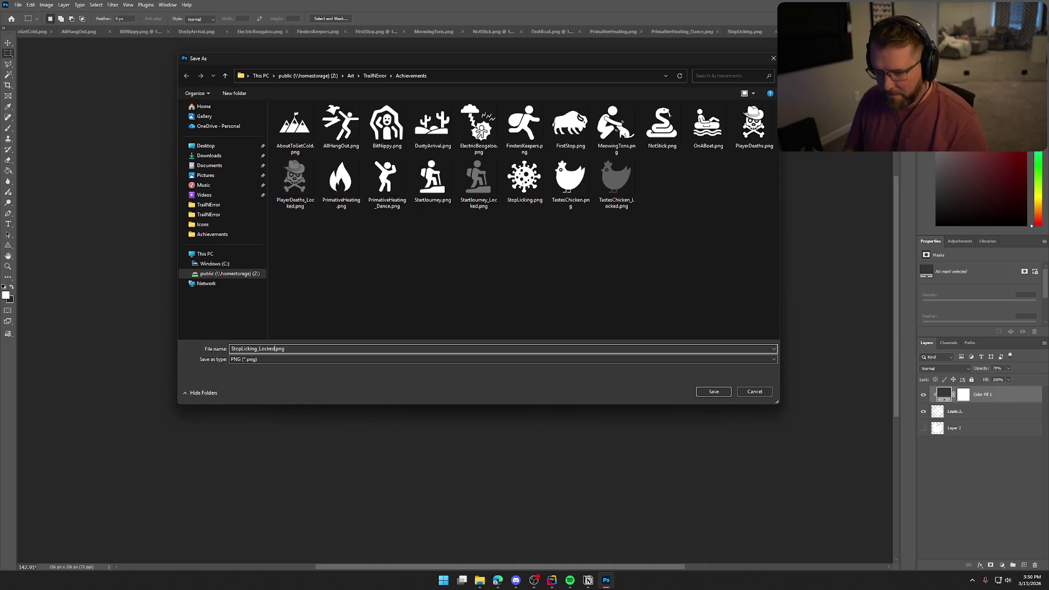
key(Return)
click(924, 411)
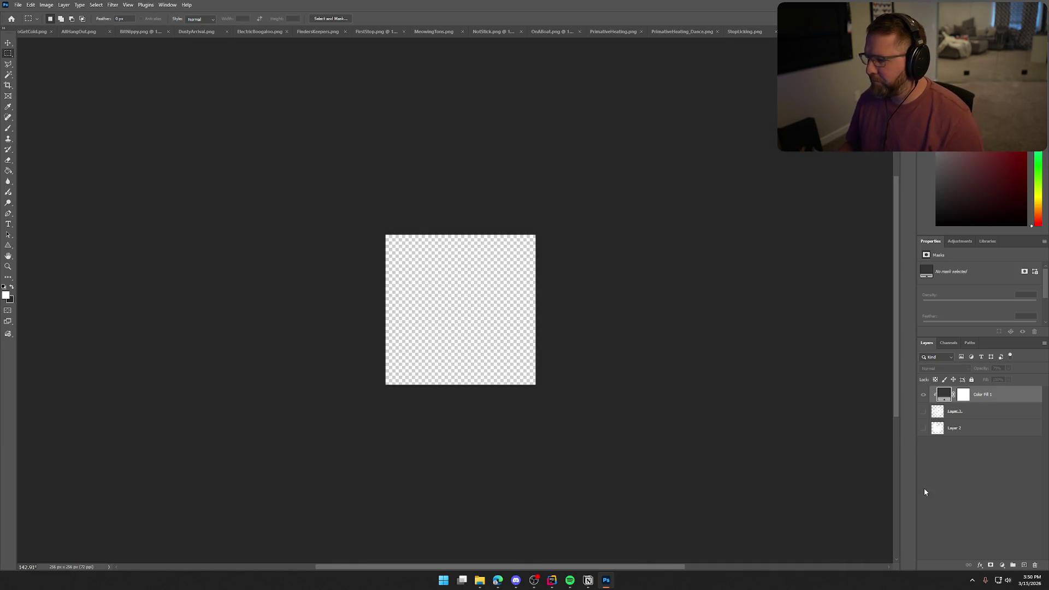
click(924, 491)
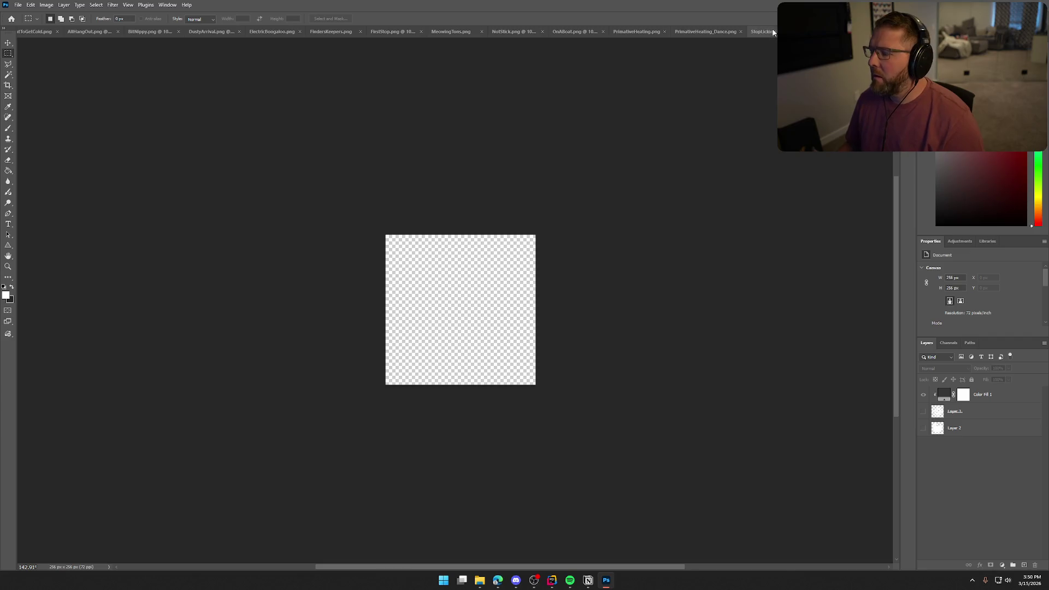
Bring the dancing figure in from PrimativeHeating_Dance.png, then shrink it and shift it left.
click(739, 33)
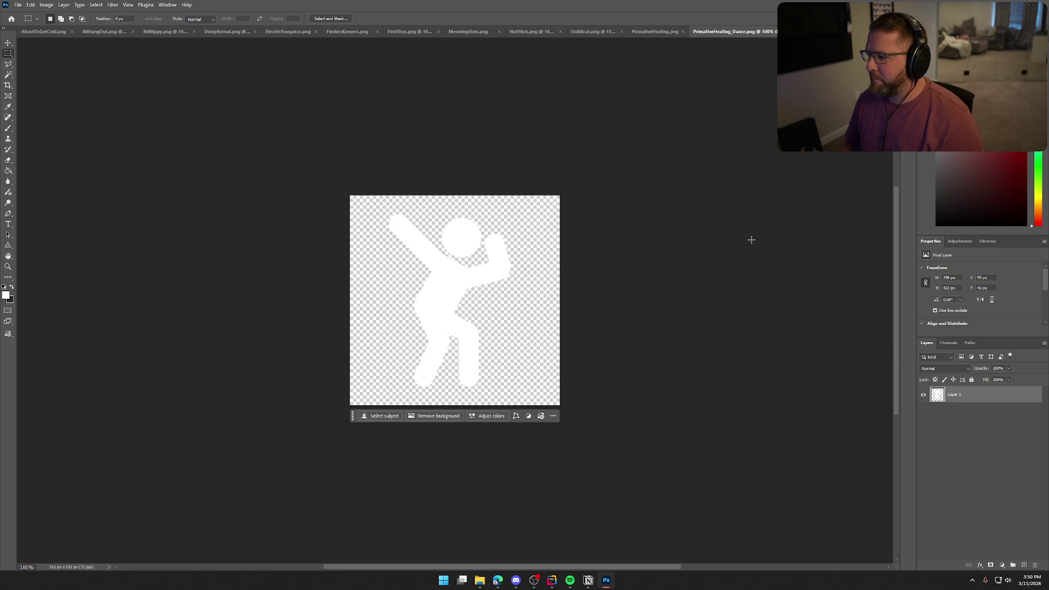
mouse_move(937, 394)
mouse_down()
mouse_move(693, 31)
mouse_move(496, 321)
mouse_up()
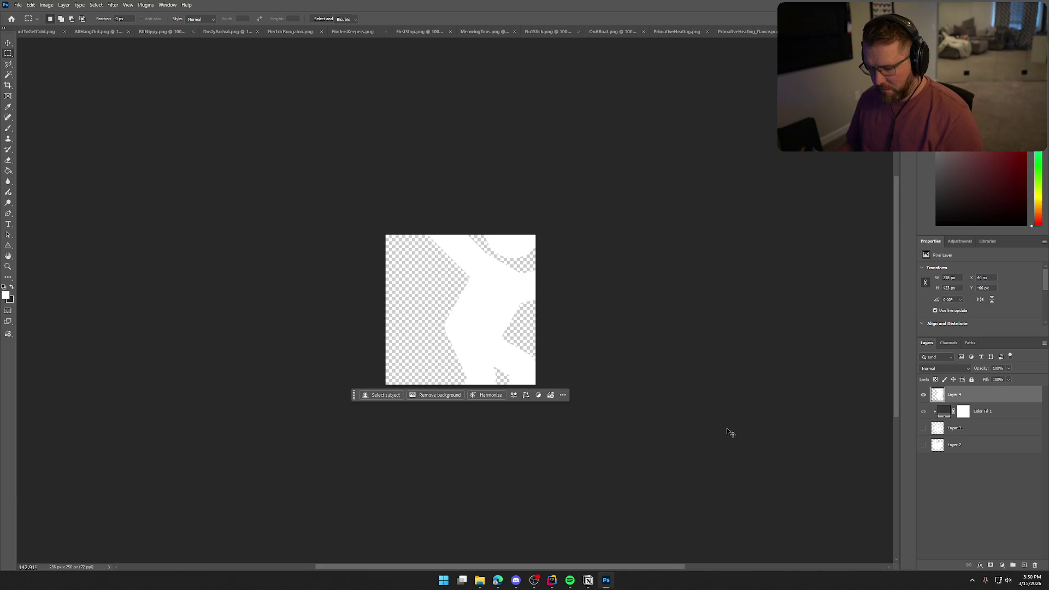
key(ctrl+r)
key(ctrl+t)
drag(581, 438, 527, 379)
drag(484, 339, 438, 340)
key(Return)
key(m)
Bring the flame in from PrimativeHeating.png and shrink it into the lower right corner.
click(676, 32)
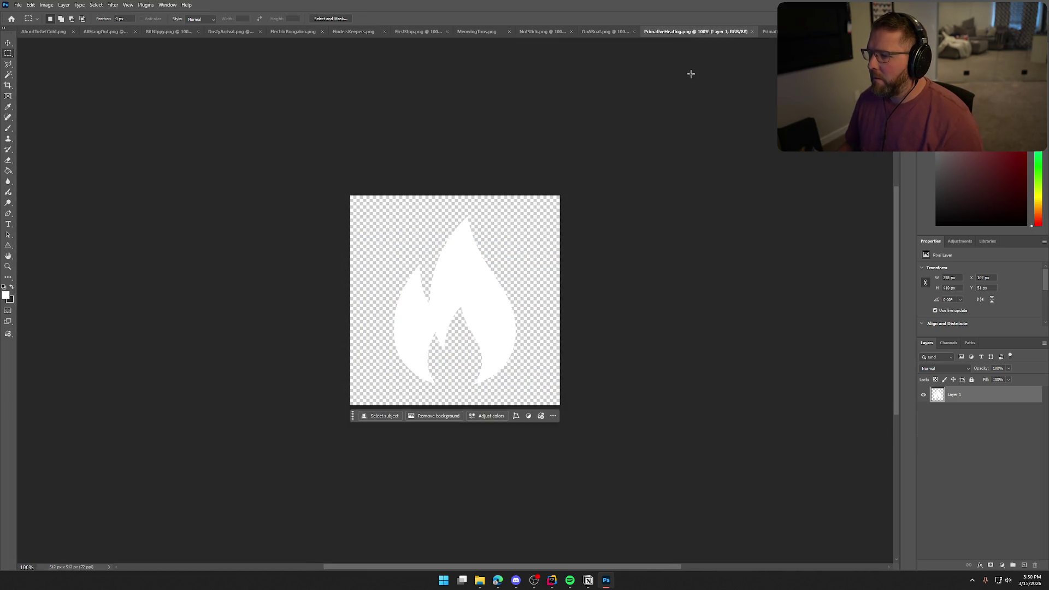
mouse_move(953, 395)
mouse_down()
mouse_move(879, 285)
mouse_move(762, 32)
mouse_move(754, 110)
mouse_move(523, 297)
mouse_move(564, 322)
mouse_up()
key(ctrl+t)
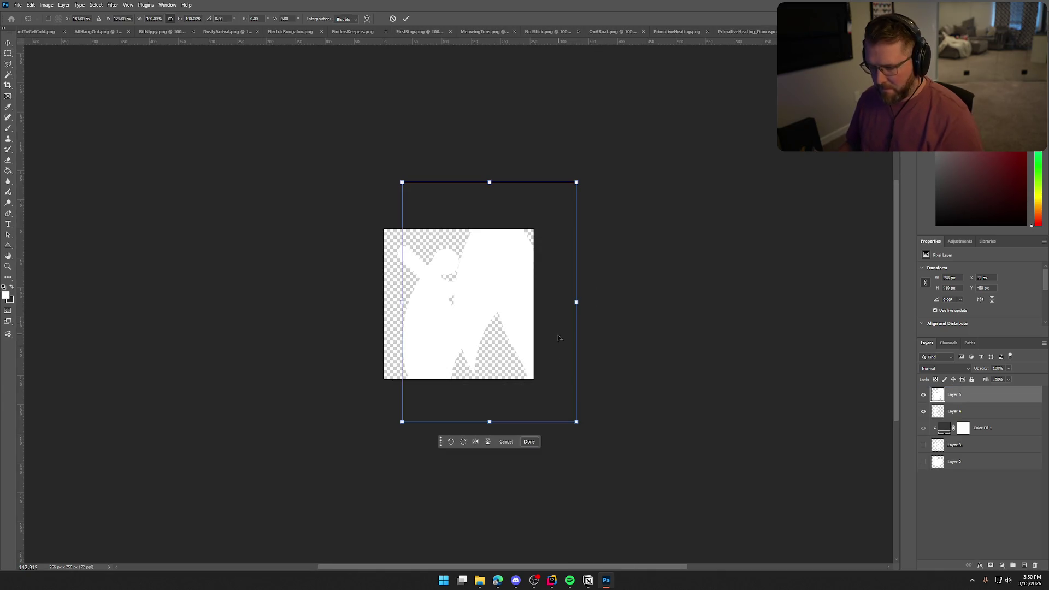
mouse_move(577, 422)
mouse_down()
mouse_move(539, 328)
mouse_move(489, 304)
mouse_move(491, 334)
mouse_move(511, 347)
mouse_move(492, 335)
mouse_up()
key(Return)
key(m)
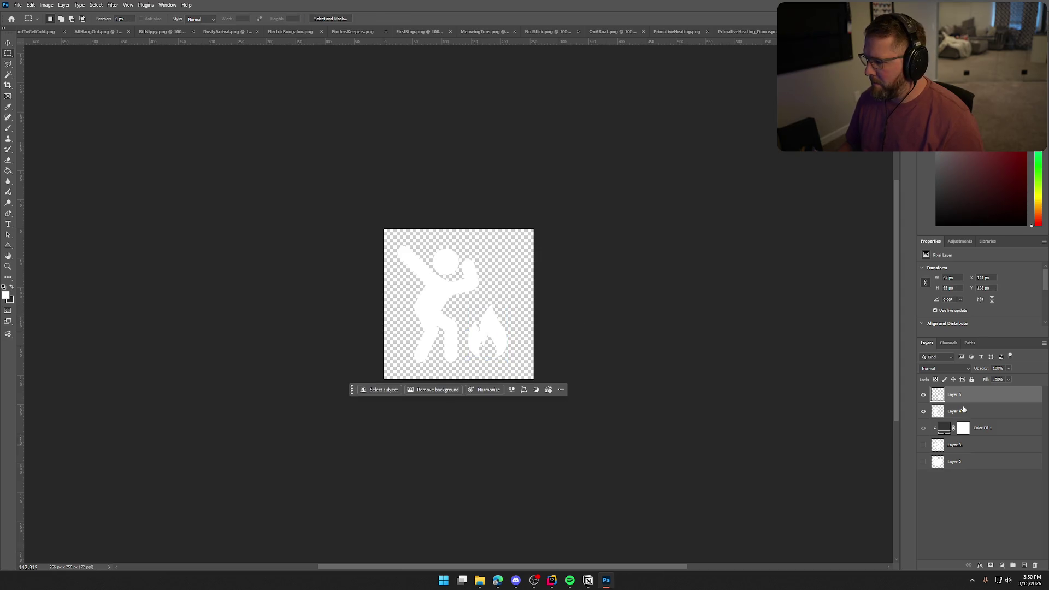
Scale the figure and flame together, centred and enlarged to fill the canvas.
click(963, 411)
shift+click(963, 396)
key(ctrl+t)
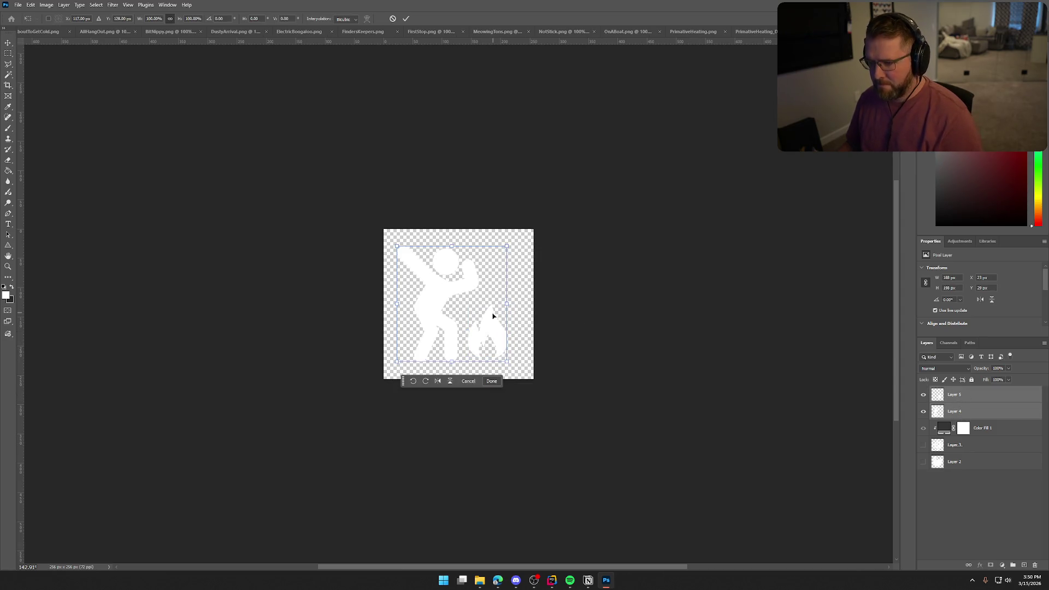
drag(493, 315, 490, 334)
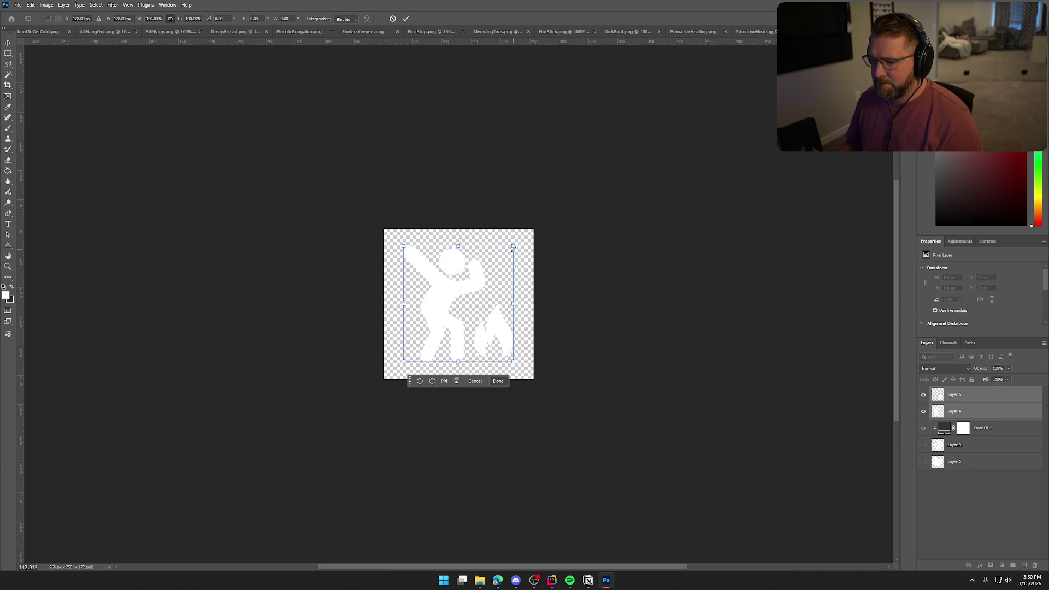
mouse_move(514, 248)
mouse_down()
mouse_move(546, 225)
mouse_move(529, 239)
mouse_up()
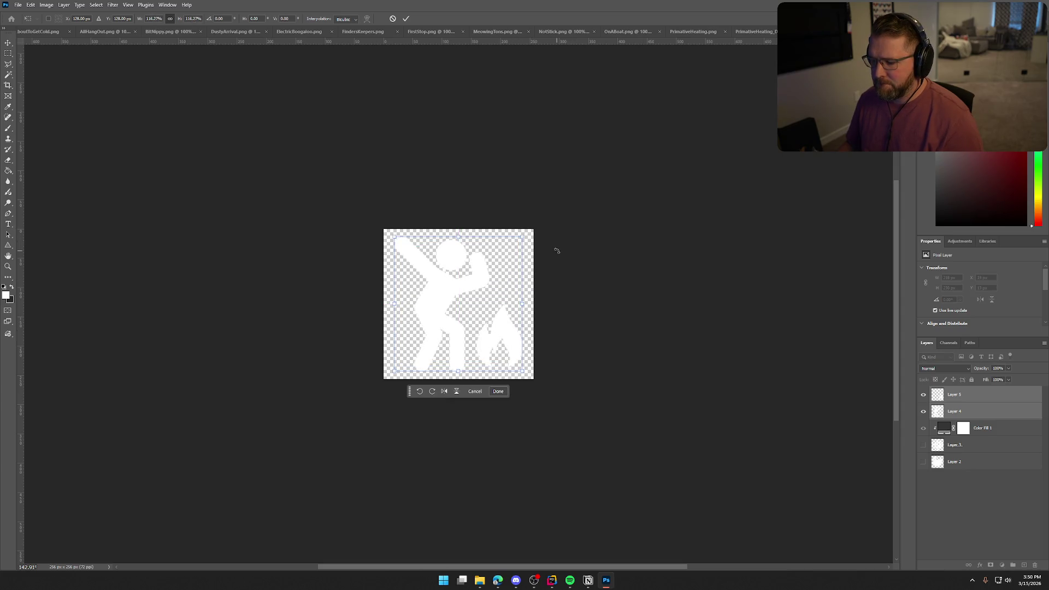
key(Return)
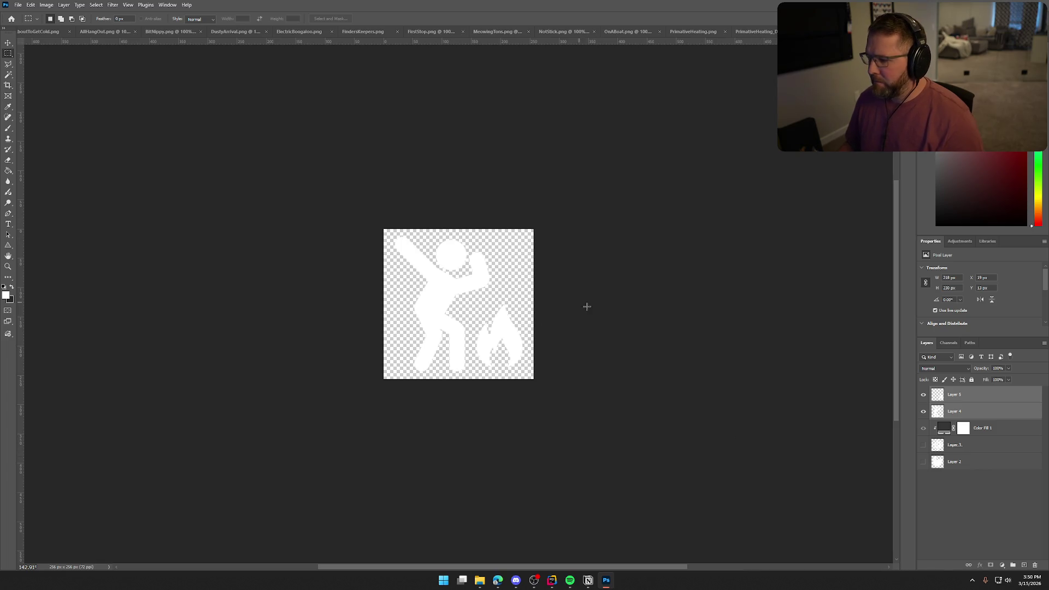
Quick-export the white icon as PNG, replacing the existing PrimativeHeating.png.
click(1000, 431)
click(18, 5)
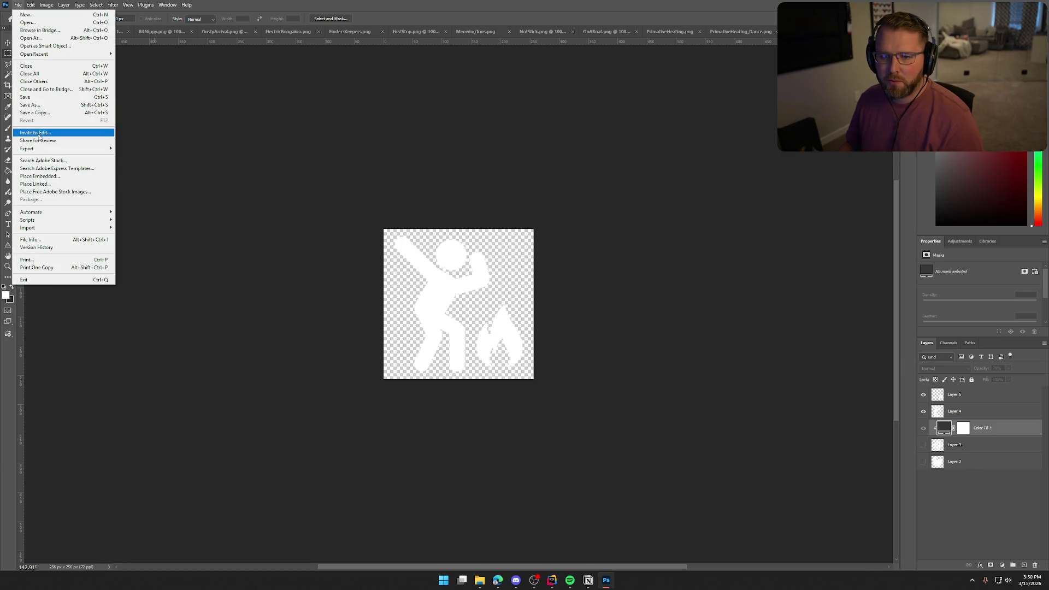
mouse_move(40, 149)
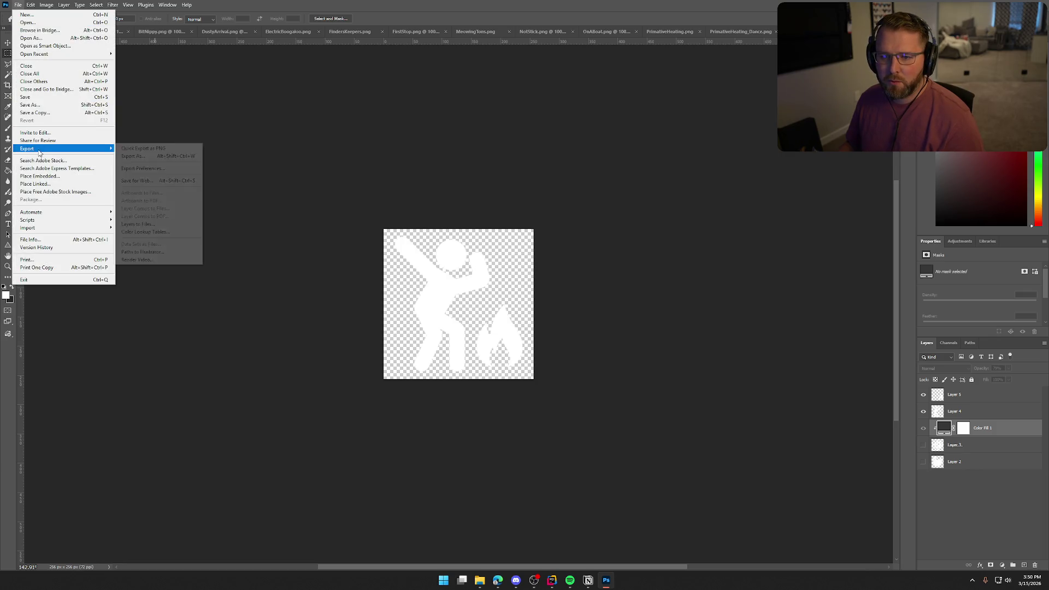
click(155, 149)
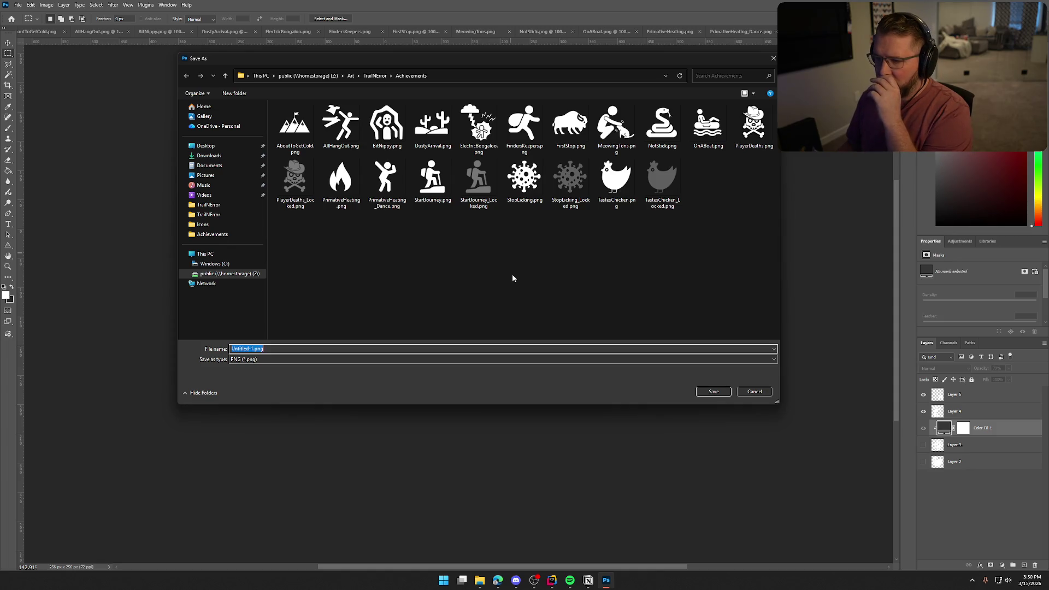
click(341, 181)
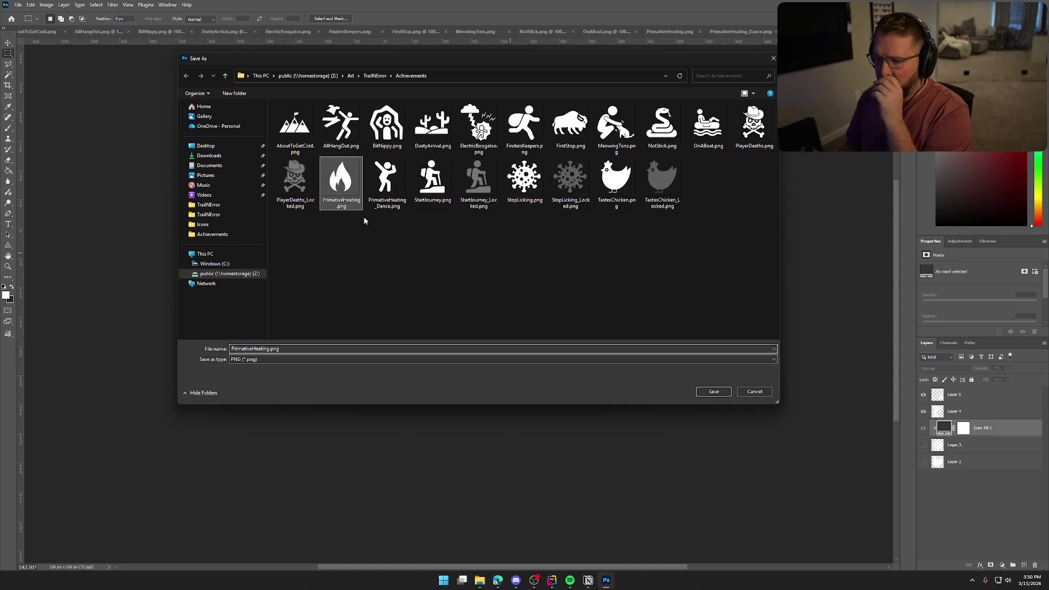
click(713, 392)
click(540, 289)
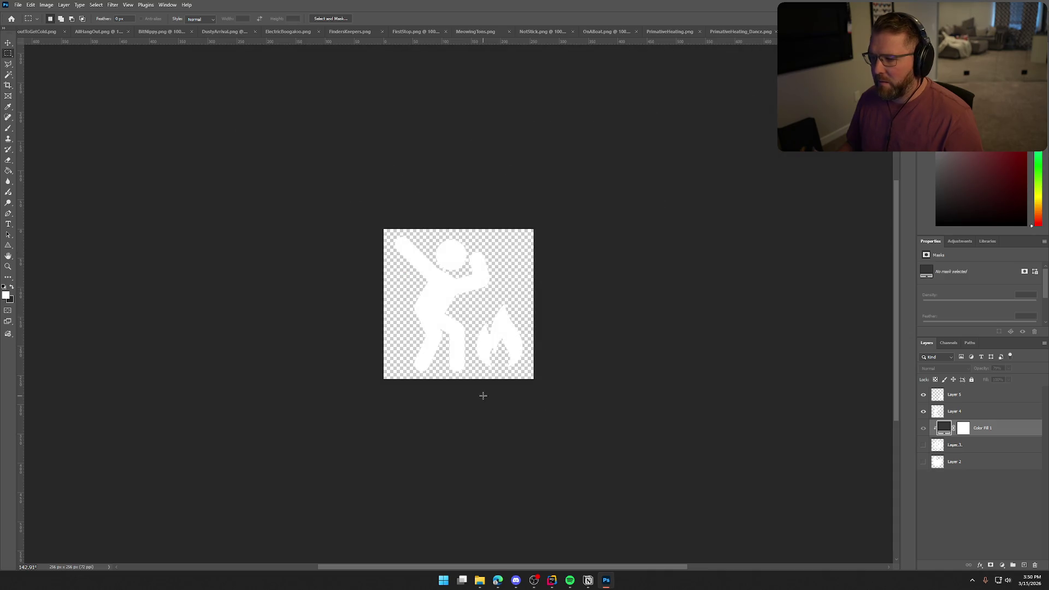
Move the grey fill to the top, clip it, and merge the figure and flame into one layer.
drag(978, 427, 983, 389)
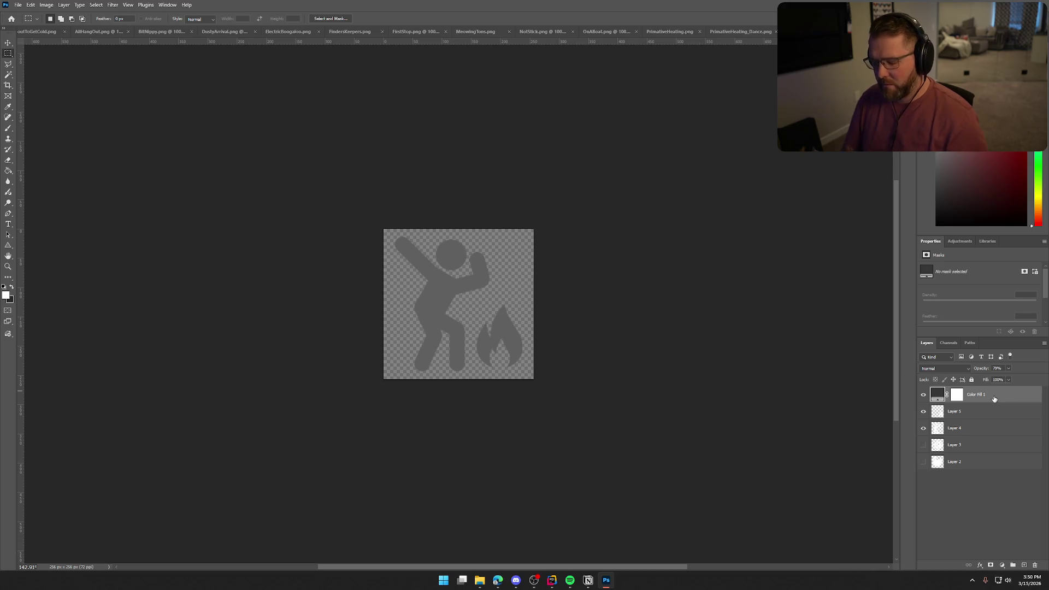
key(ctrl+alt+g)
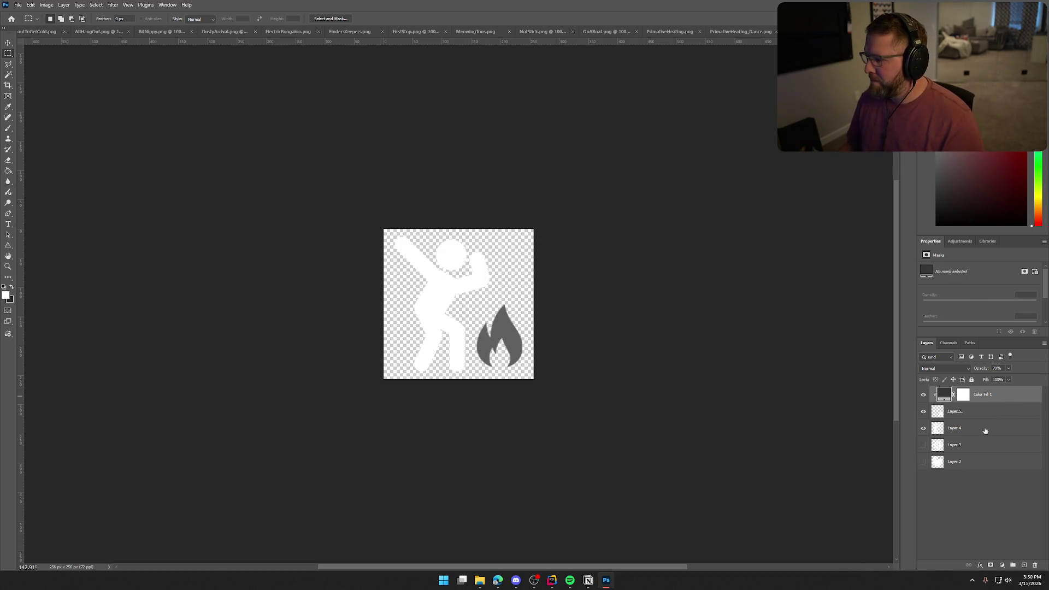
click(985, 431)
shift+click(981, 413)
right_click(980, 413)
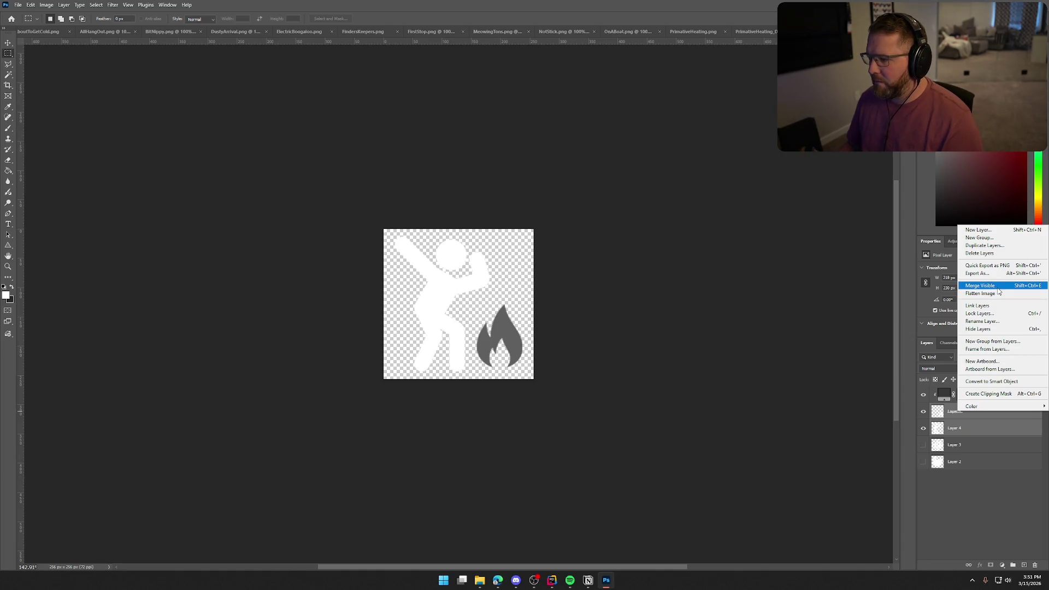
click(999, 292)
key(ctrl+z)
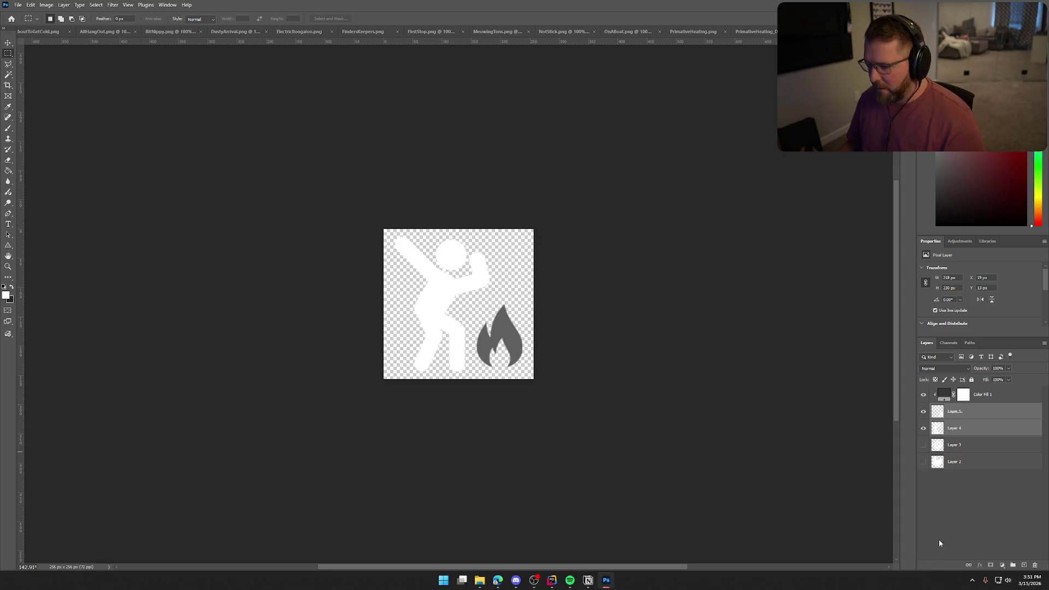
right_click(972, 410)
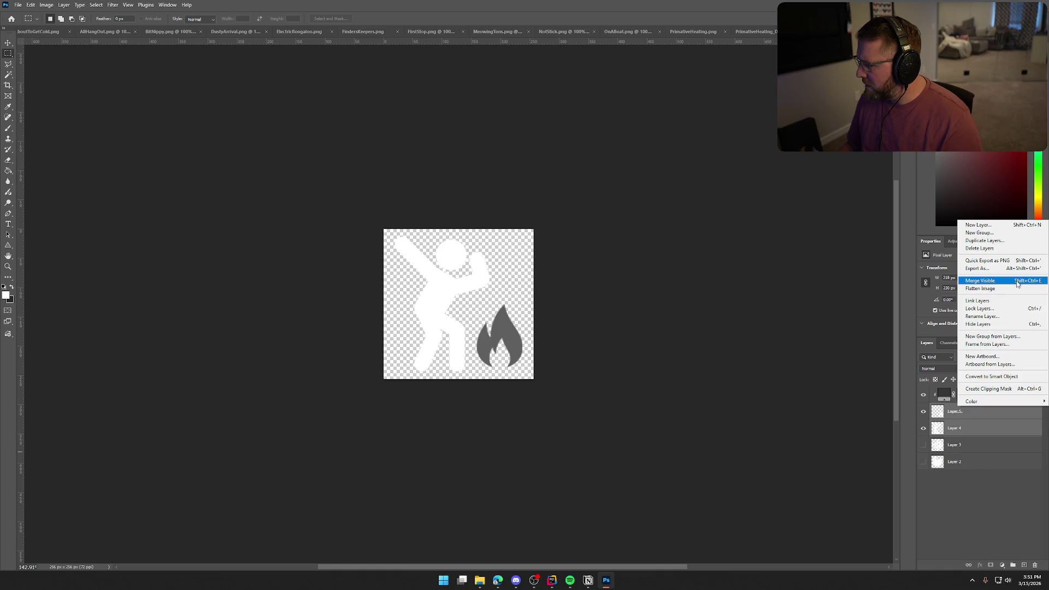
click(992, 520)
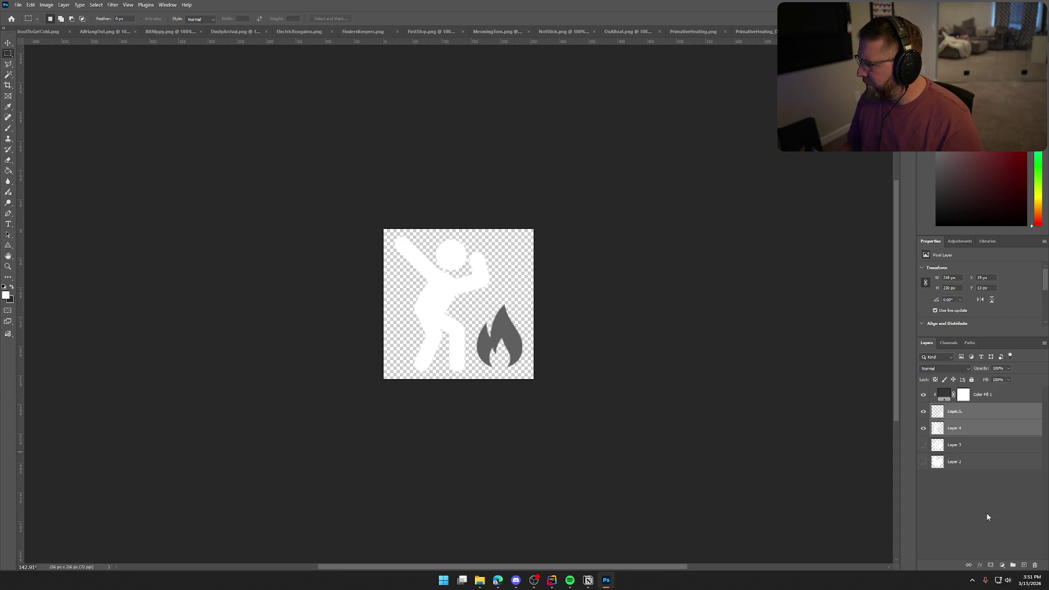
click(923, 394)
right_click(972, 413)
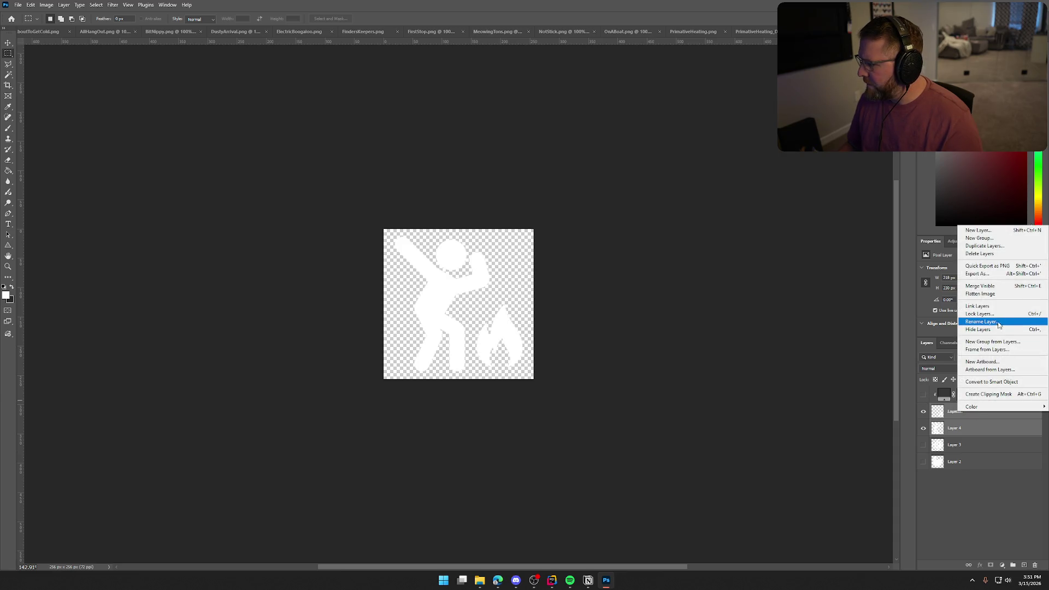
click(994, 288)
click(923, 394)
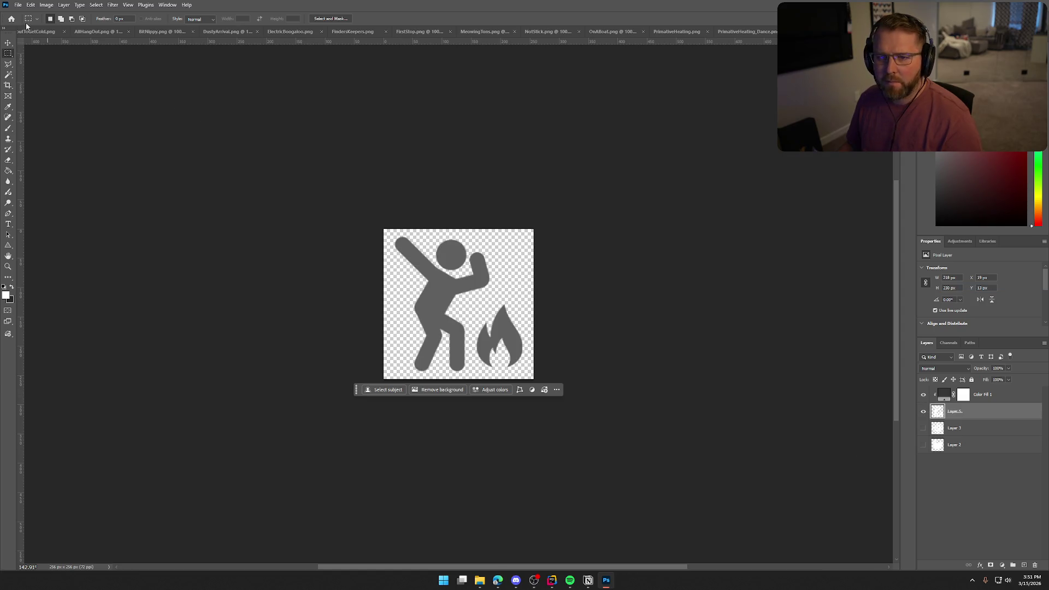
Export the greyed icon as PNG, adding the '_Dance' suffix to the PrimativeHeating name.
click(18, 4)
mouse_move(49, 149)
click(132, 147)
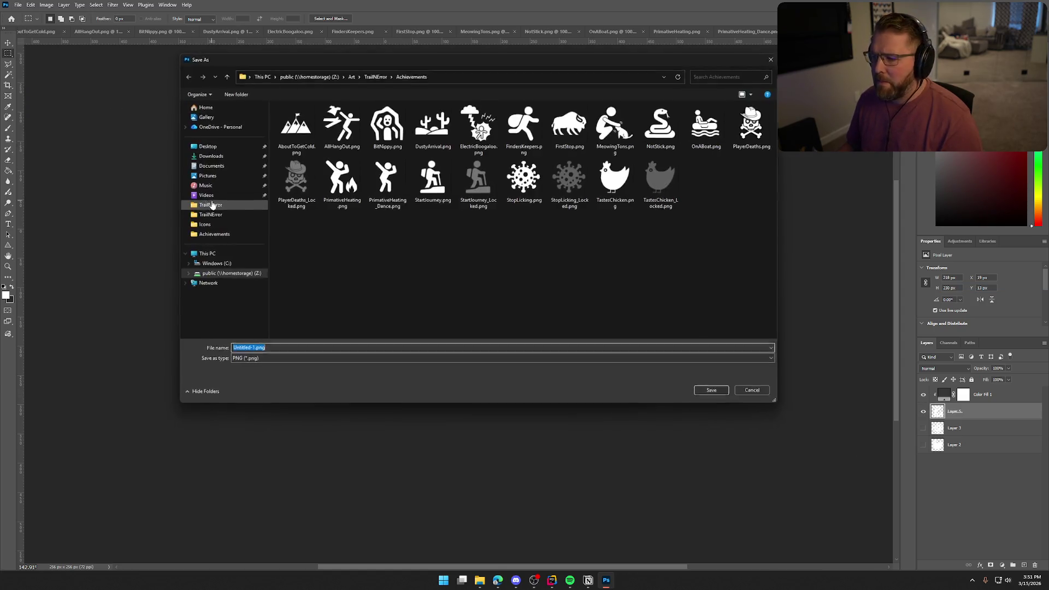
click(341, 181)
double_click(268, 349)
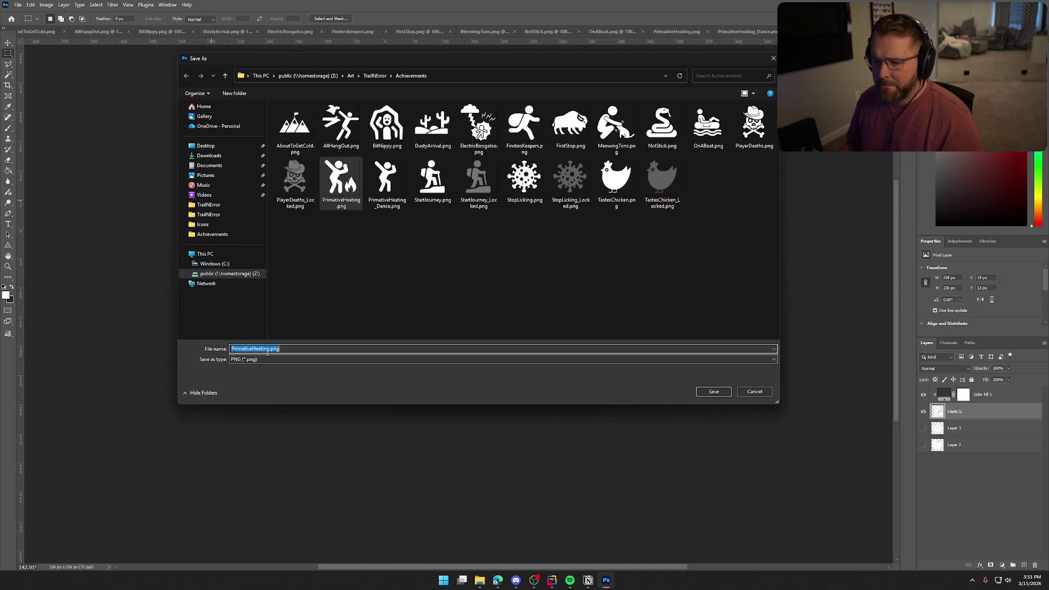
click(272, 349)
text(_L)
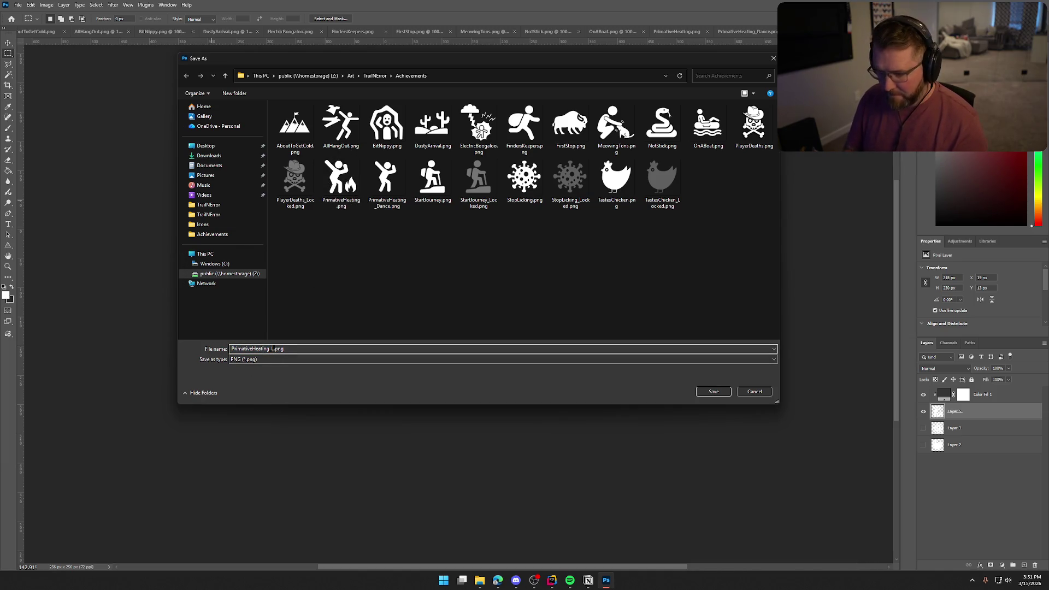
text(Dance)
key(Return)
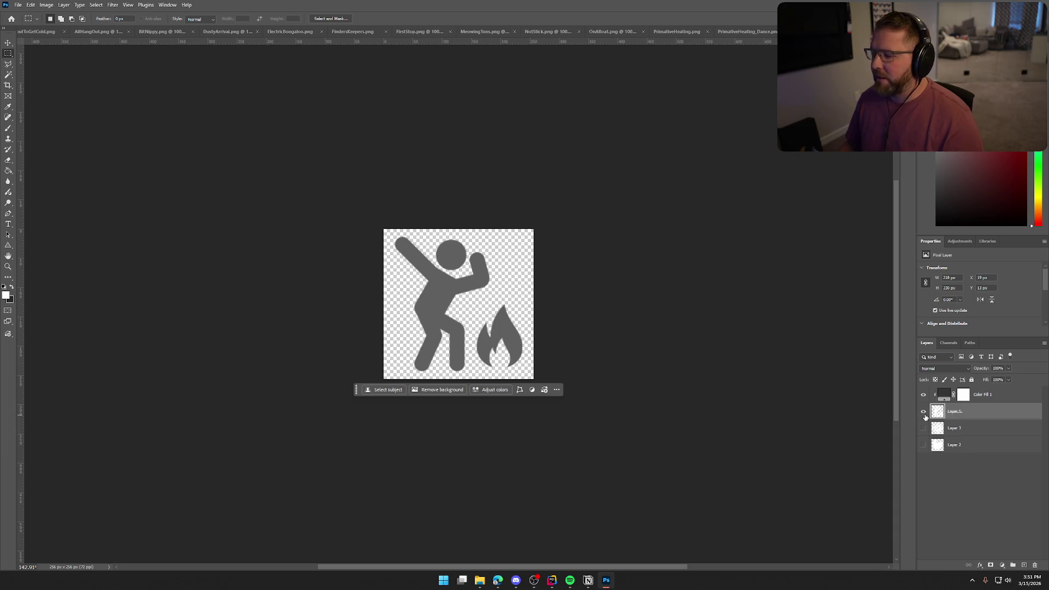
Close the PrimativeHeating_Dance document and copy the OnABoat figure into the 256px template.
click(923, 411)
click(747, 31)
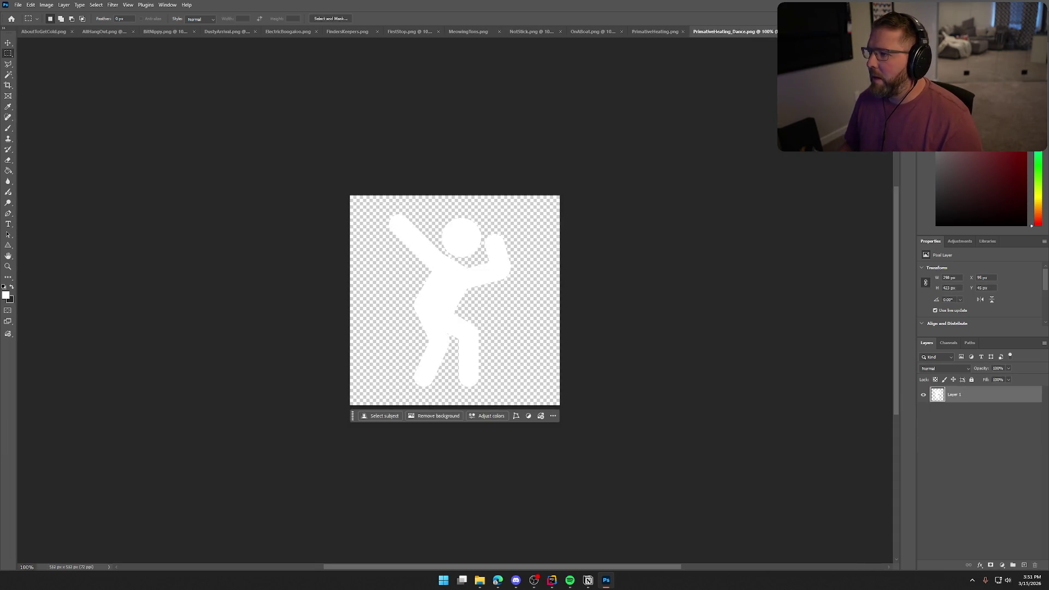
key(ctrl+w)
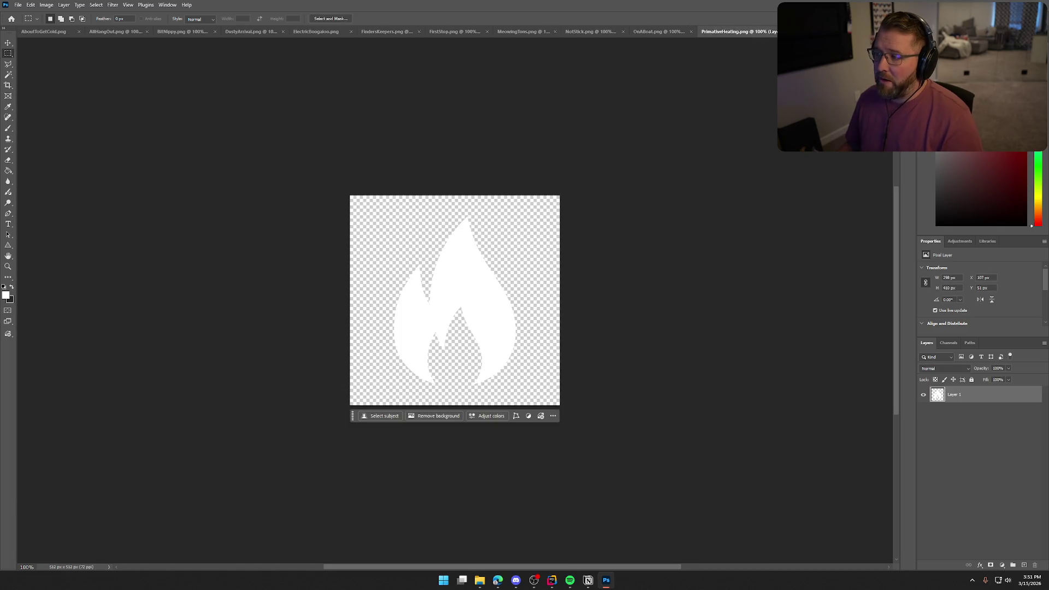
click(742, 34)
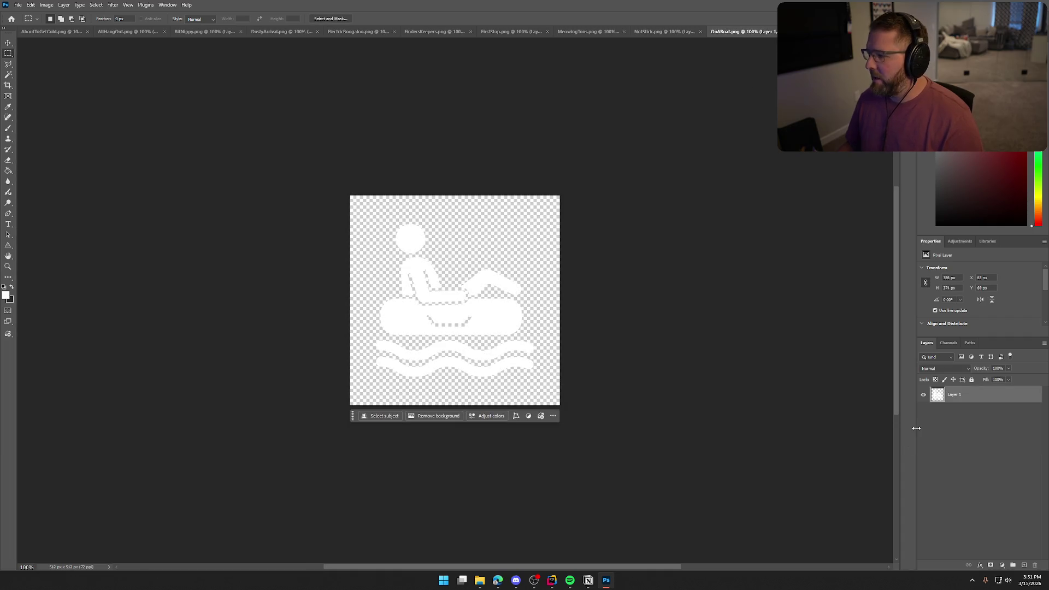
mouse_move(937, 394)
mouse_down()
mouse_move(793, 32)
mouse_move(546, 164)
mouse_move(478, 291)
mouse_up()
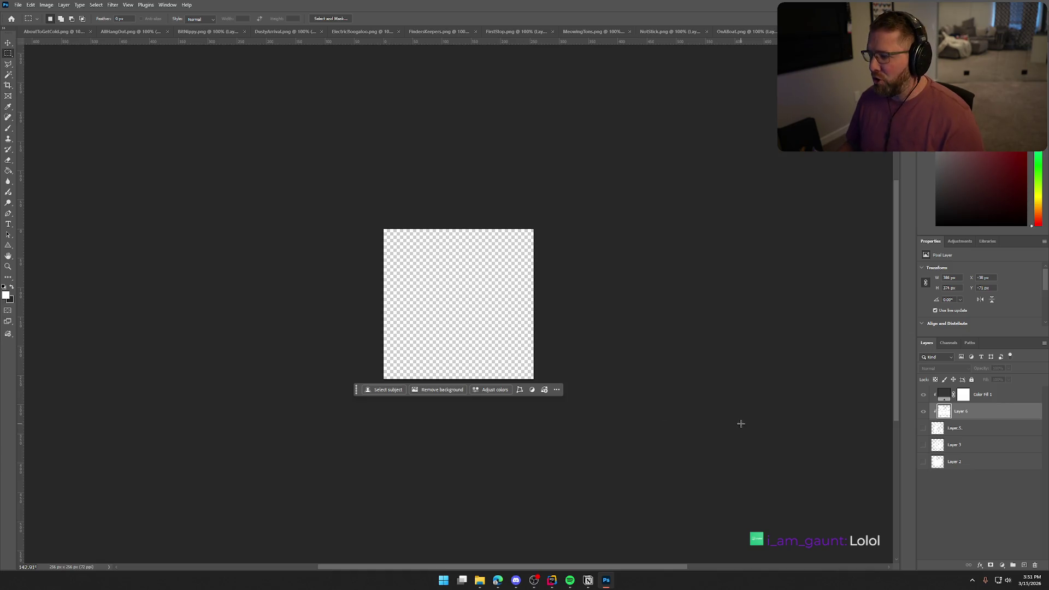
Shrink the boat figure to about 70% and hide the grey fill and dancing-fire layers.
key(ctrl+t)
mouse_move(586, 404)
mouse_down()
mouse_move(599, 388)
mouse_move(553, 373)
mouse_up()
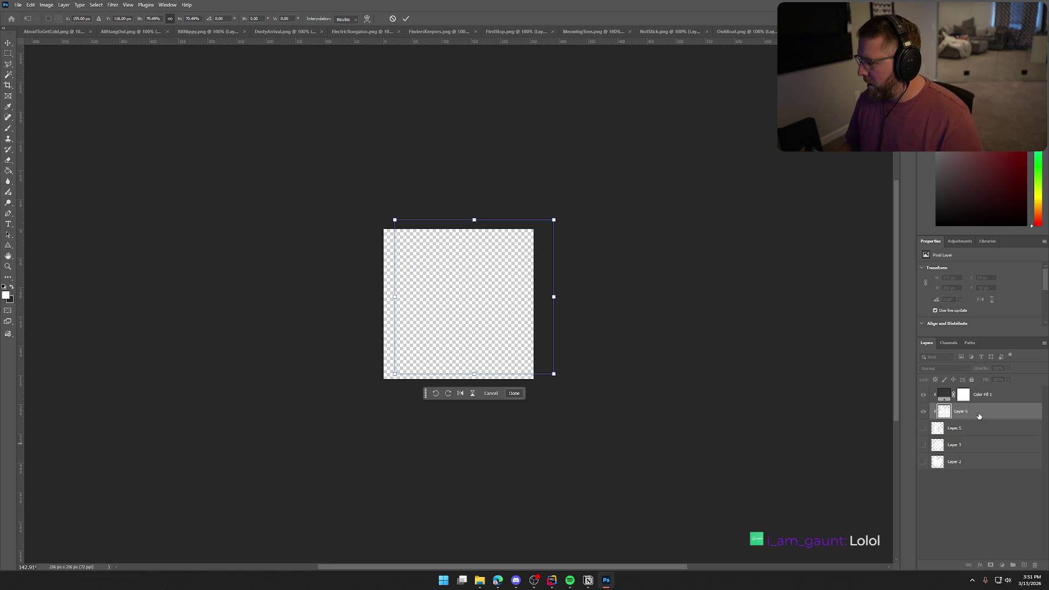
key(Return)
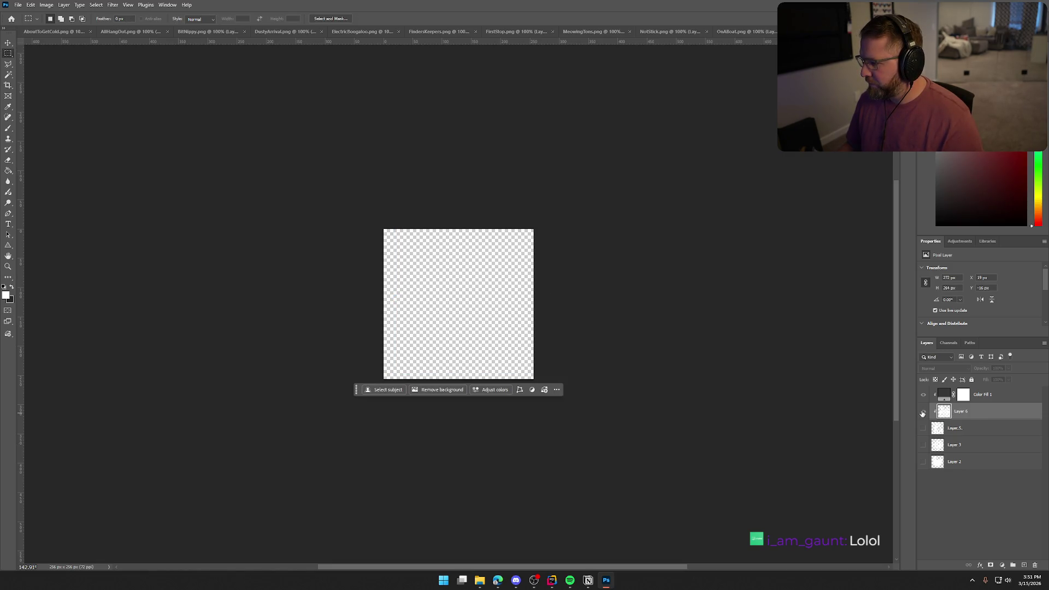
mouse_move(922, 414)
mouse_down()
mouse_move(923, 428)
mouse_move(985, 400)
mouse_up()
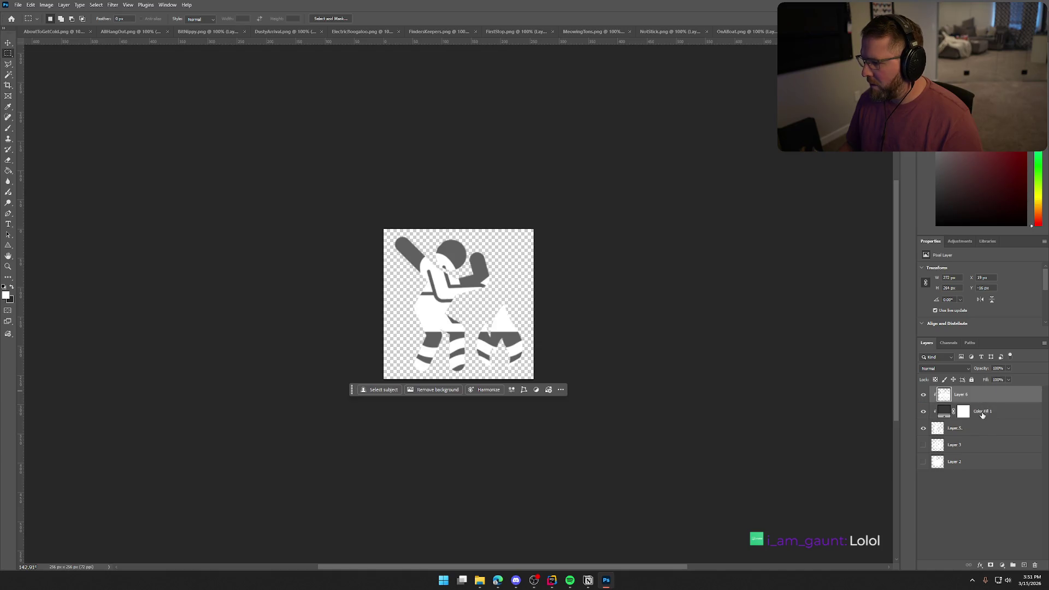
click(923, 429)
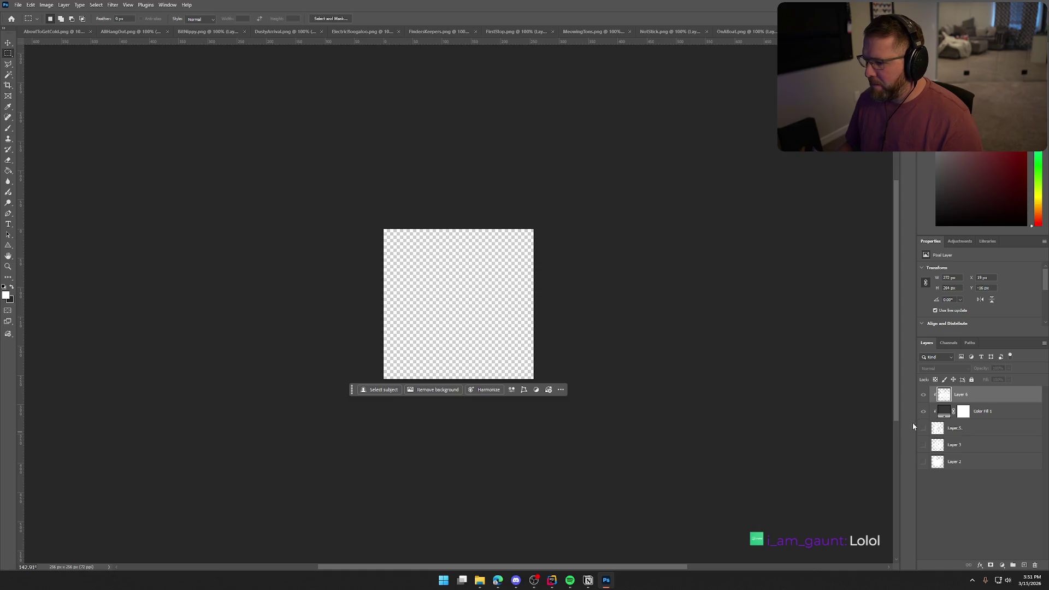
click(923, 428)
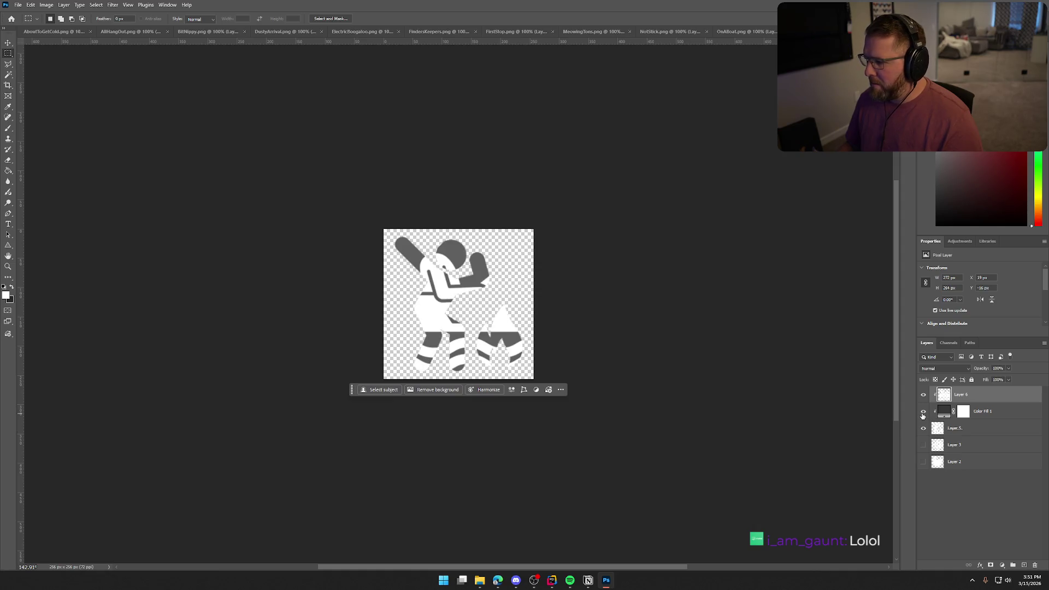
click(922, 415)
click(923, 429)
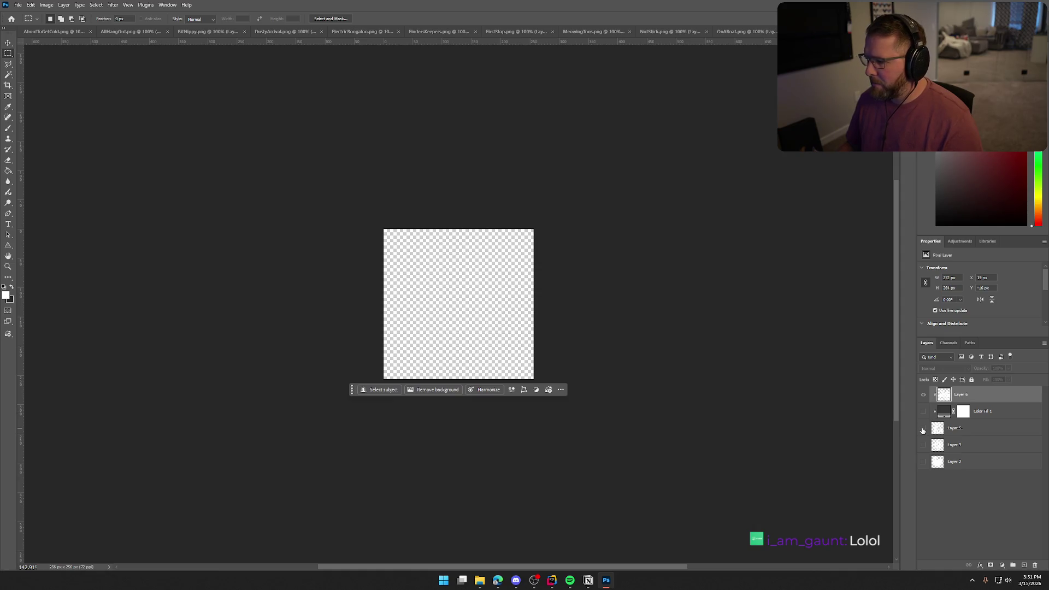
Release the boat layer from the clipping mask and shrink it to fit inside the canvas.
right_click(978, 395)
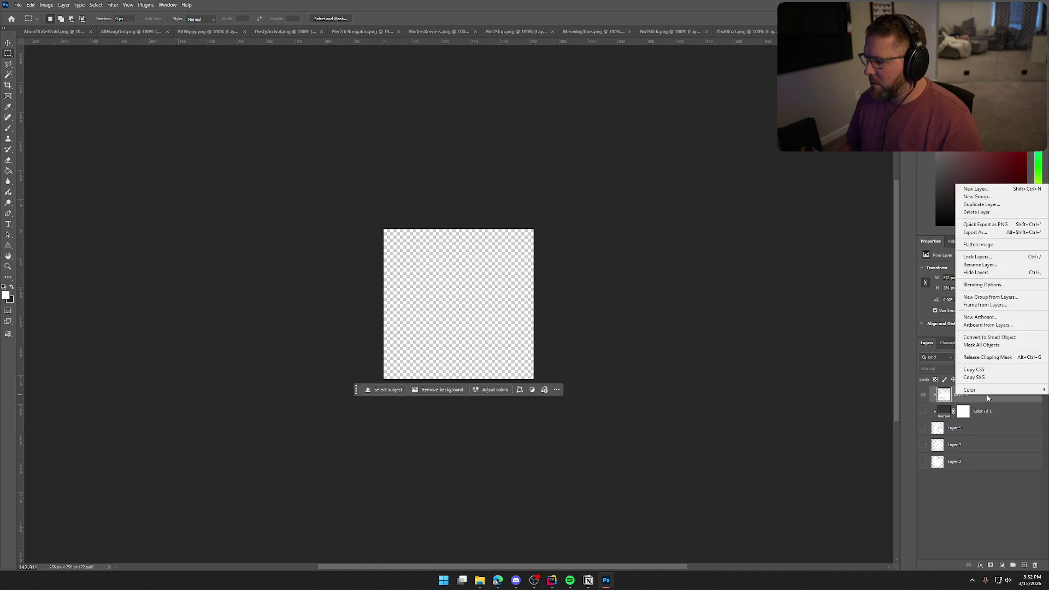
click(990, 358)
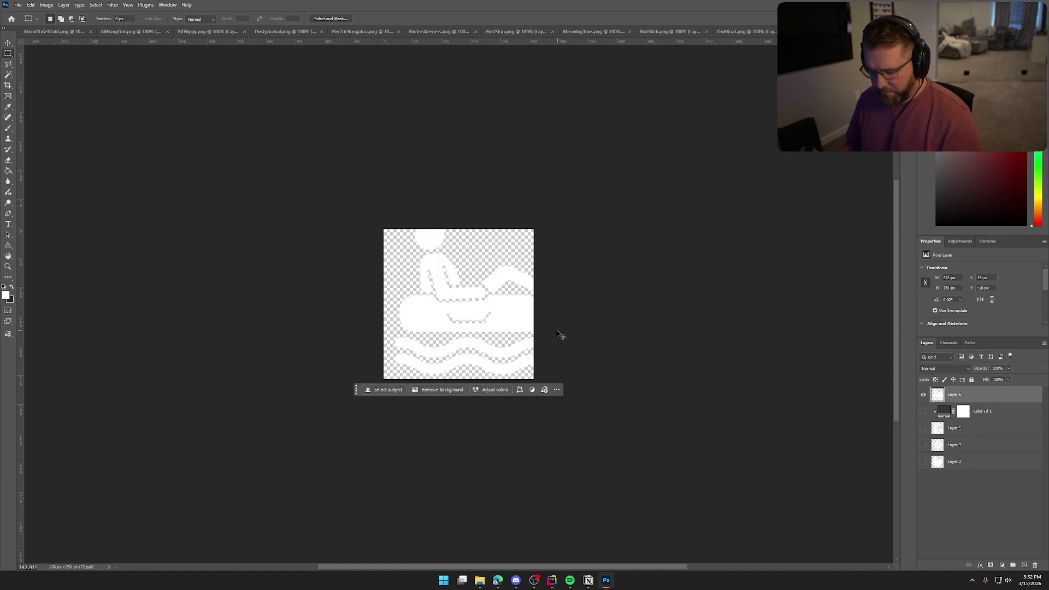
key(ctrl+t)
drag(554, 374, 495, 336)
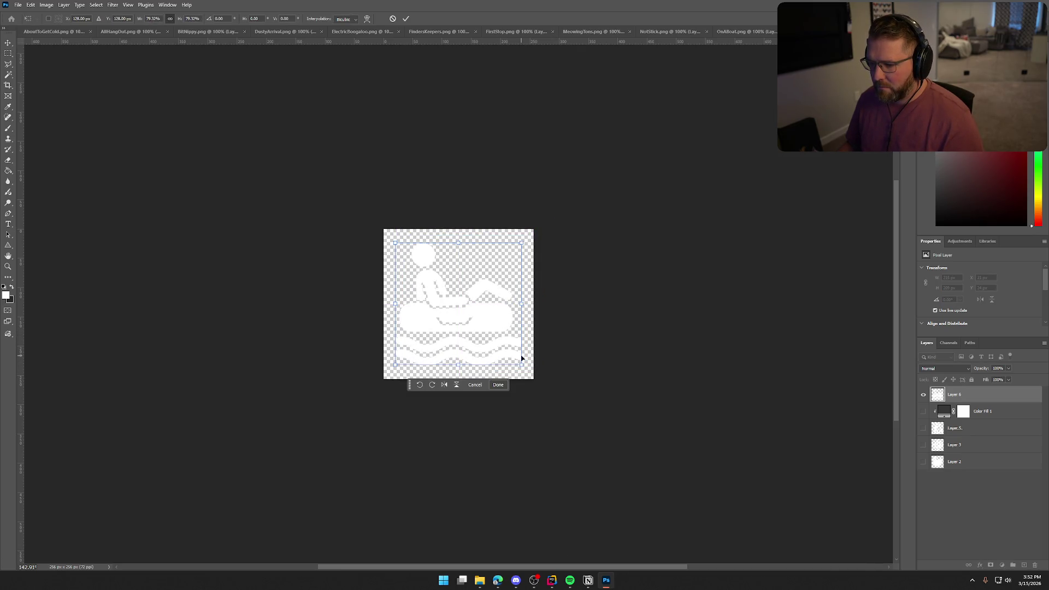
click(1020, 493)
Quick-export the white boat icon as a PNG, replacing OnABoat.png.
key(m)
click(18, 5)
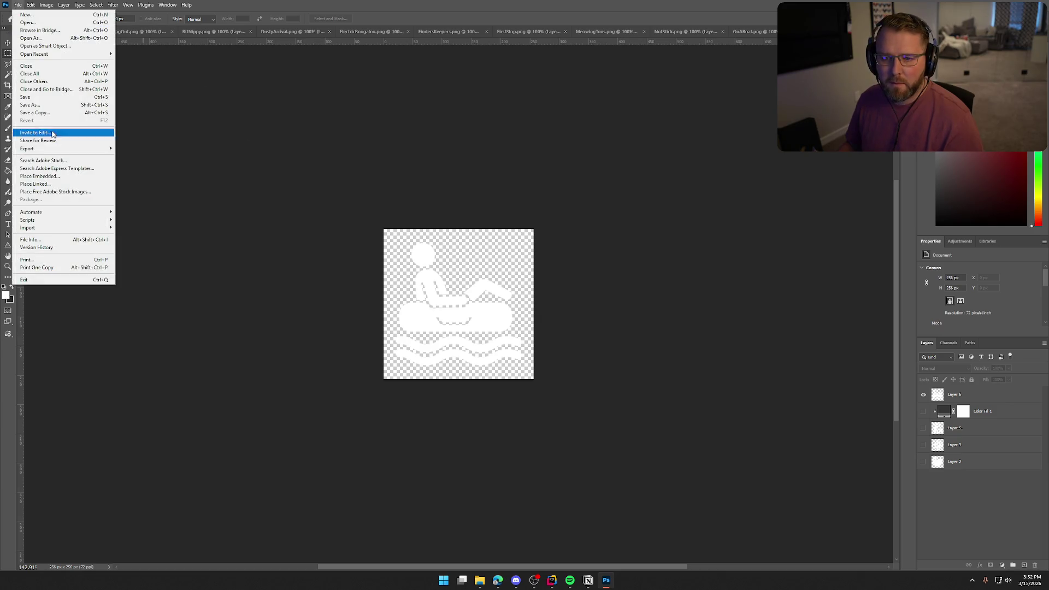
mouse_move(54, 148)
click(143, 148)
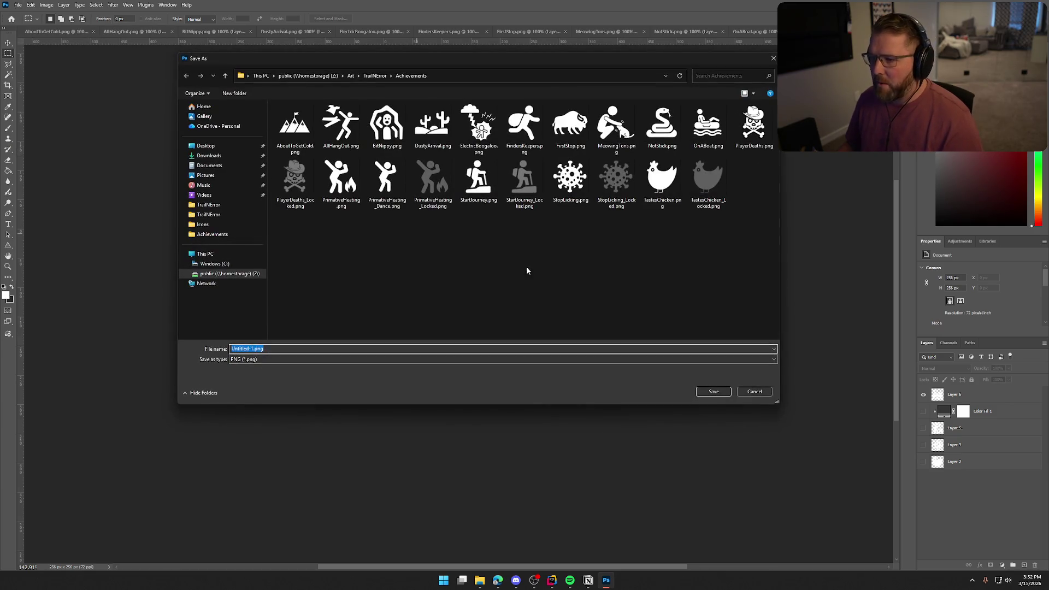
click(708, 126)
click(714, 391)
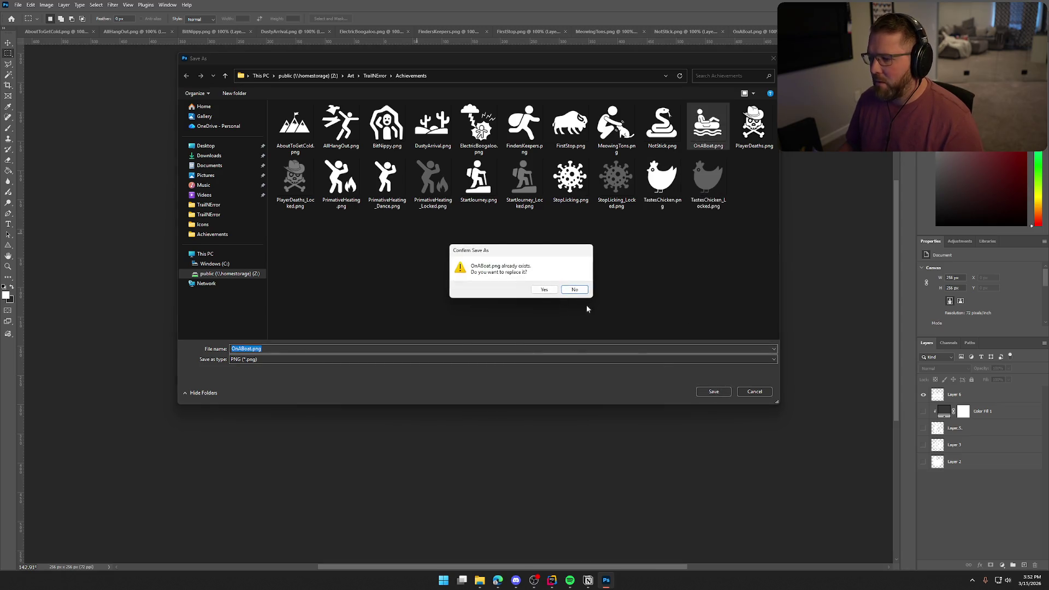
click(536, 290)
Move the grey fill above the boat layer, show it, and clip it to the boat.
click(994, 415)
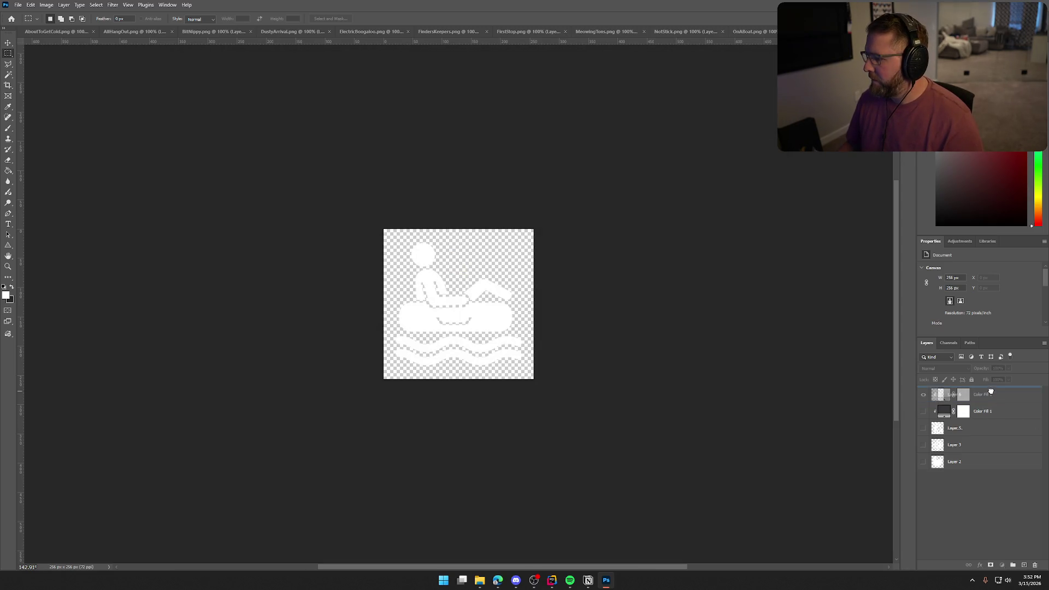
key(ctrl+bracketright)
click(923, 395)
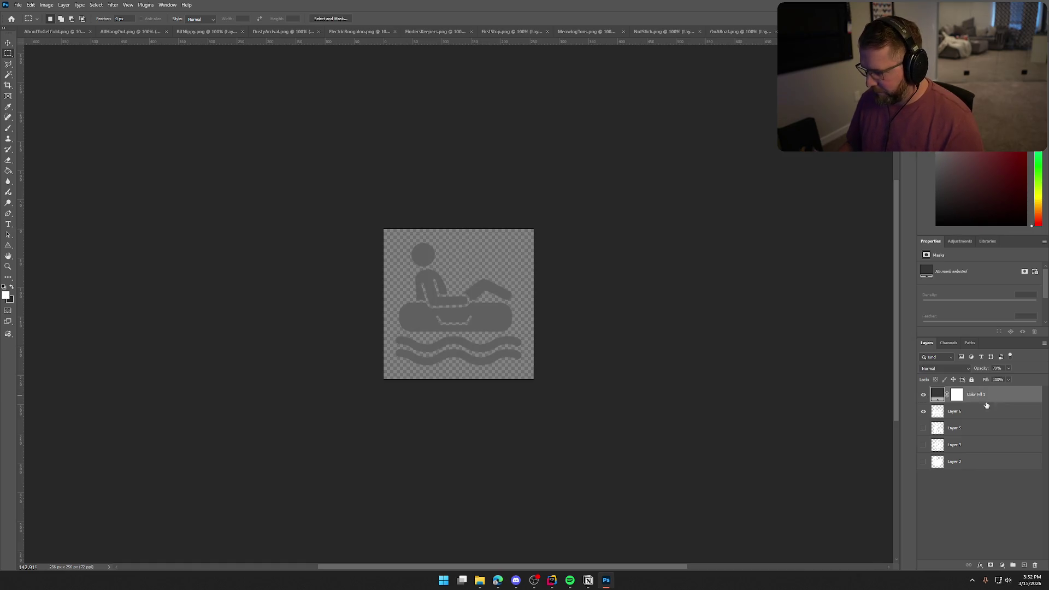
key(ctrl+alt+g)
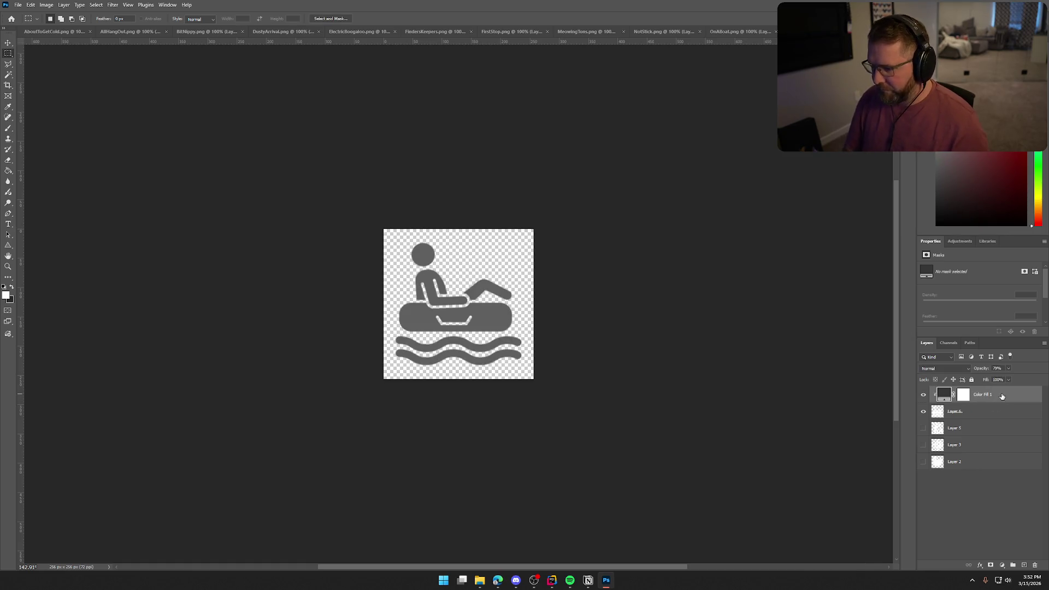
key(ctrl+alt+g)
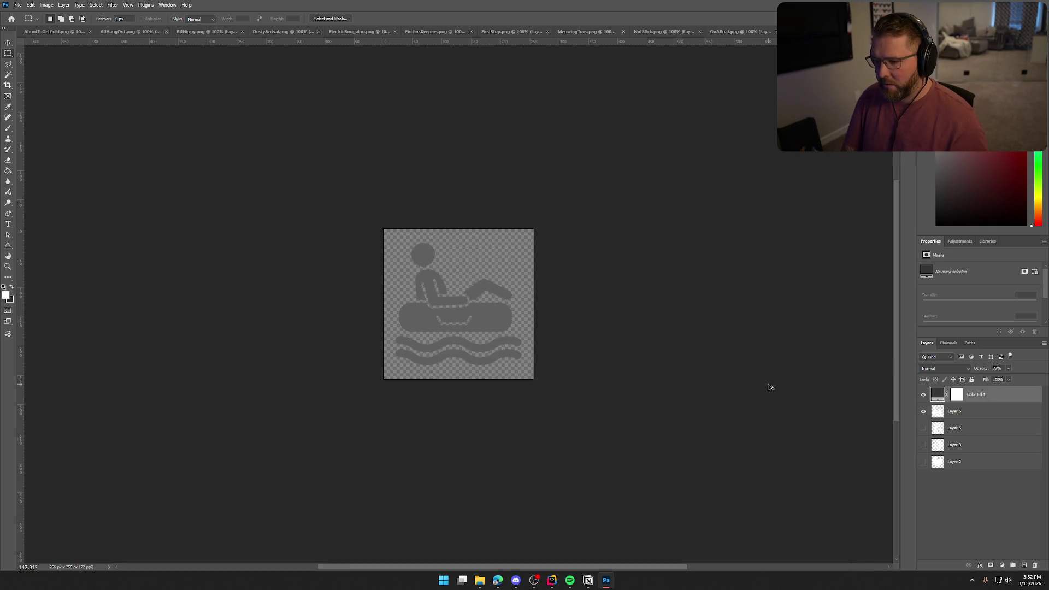
key(ctrl+alt+g)
Export the grey boat icon as OnABoat_Locked.png.
click(18, 4)
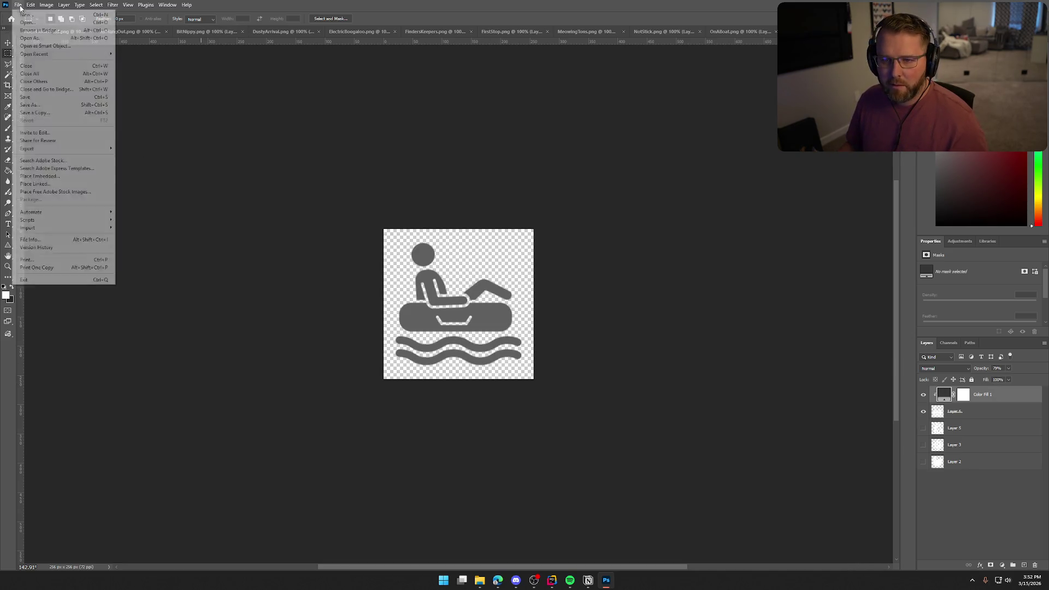
mouse_move(55, 149)
click(140, 148)
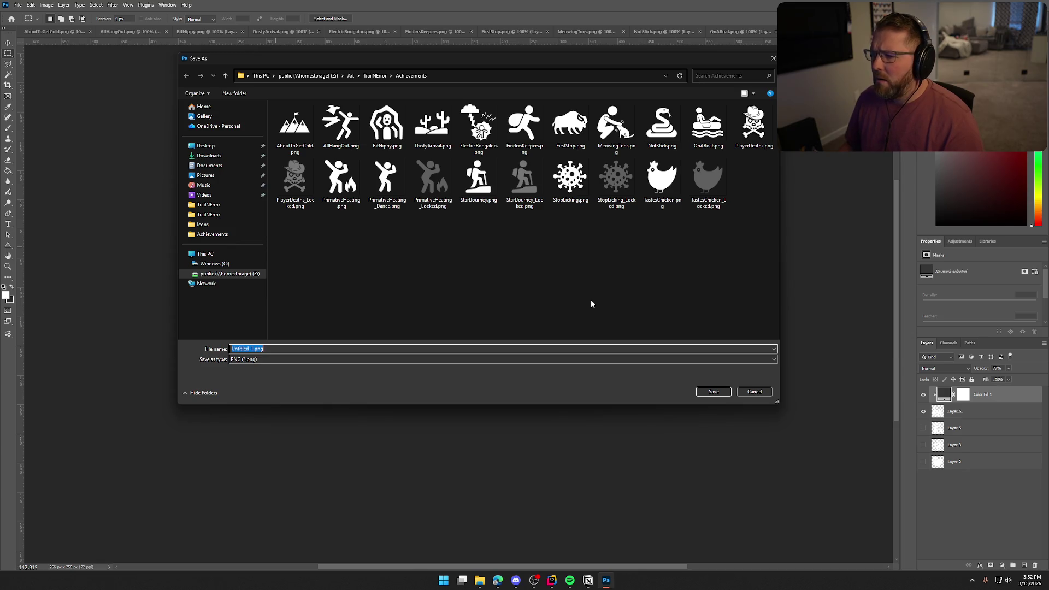
click(708, 125)
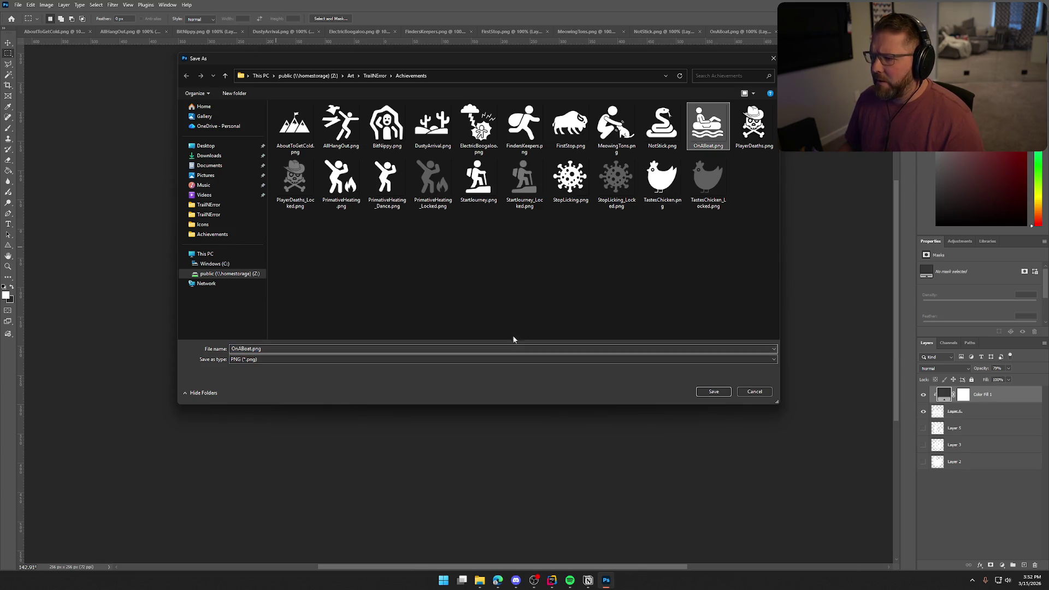
click(260, 349)
key(Right)
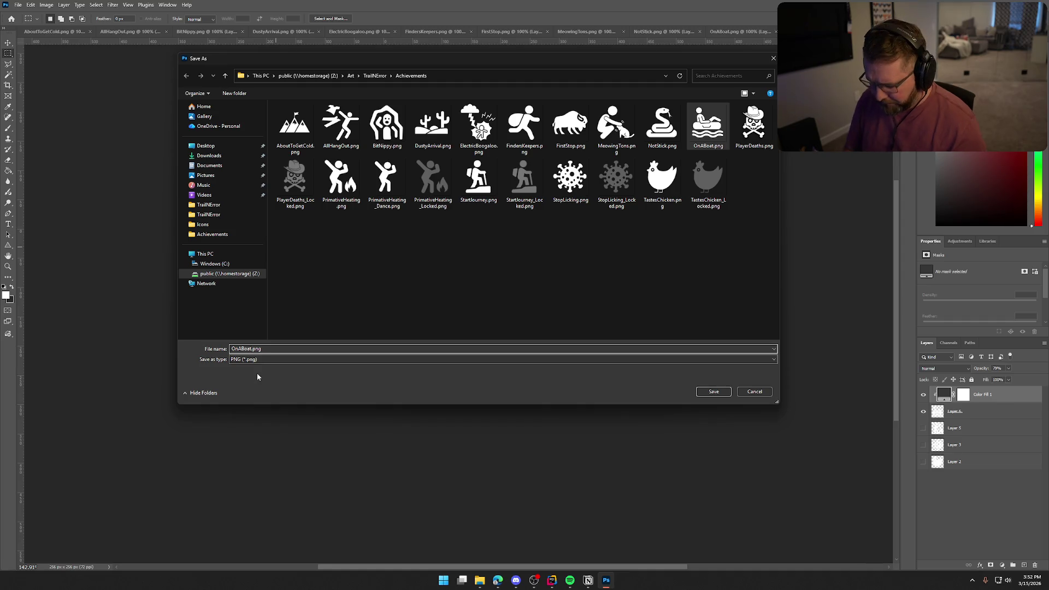
text(_Locked)
key(Return)
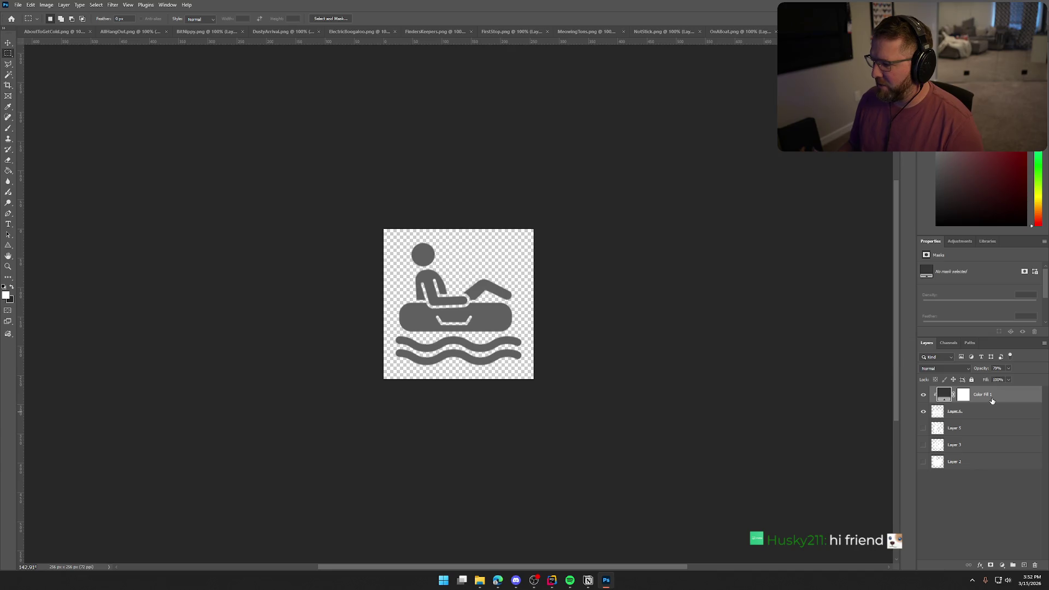
Close the OnABoat source, unclip and hide the boat and grey fill, and select Layer 7.
click(737, 31)
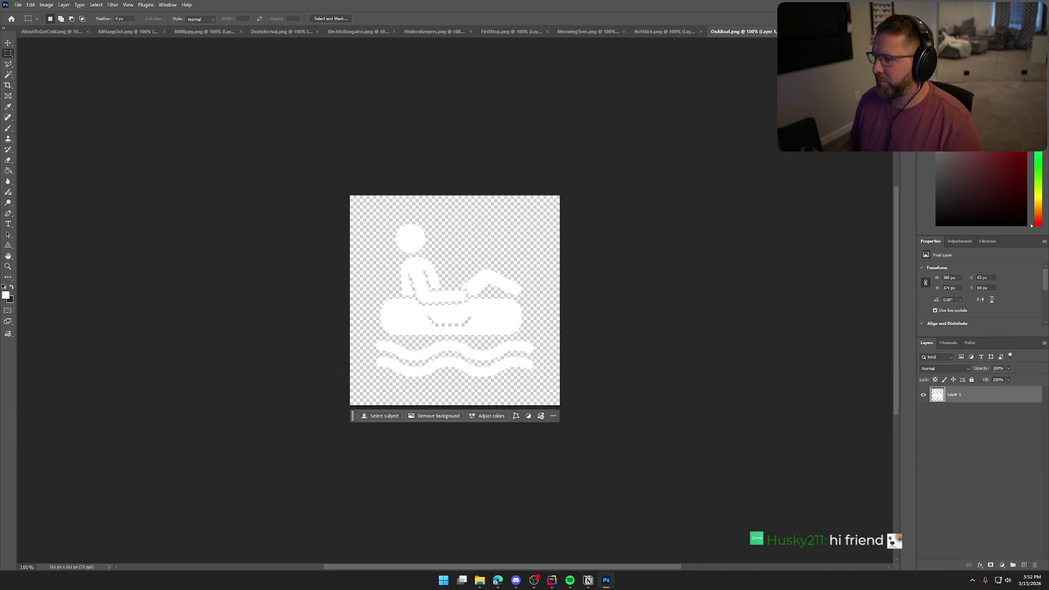
key(ctrl+w)
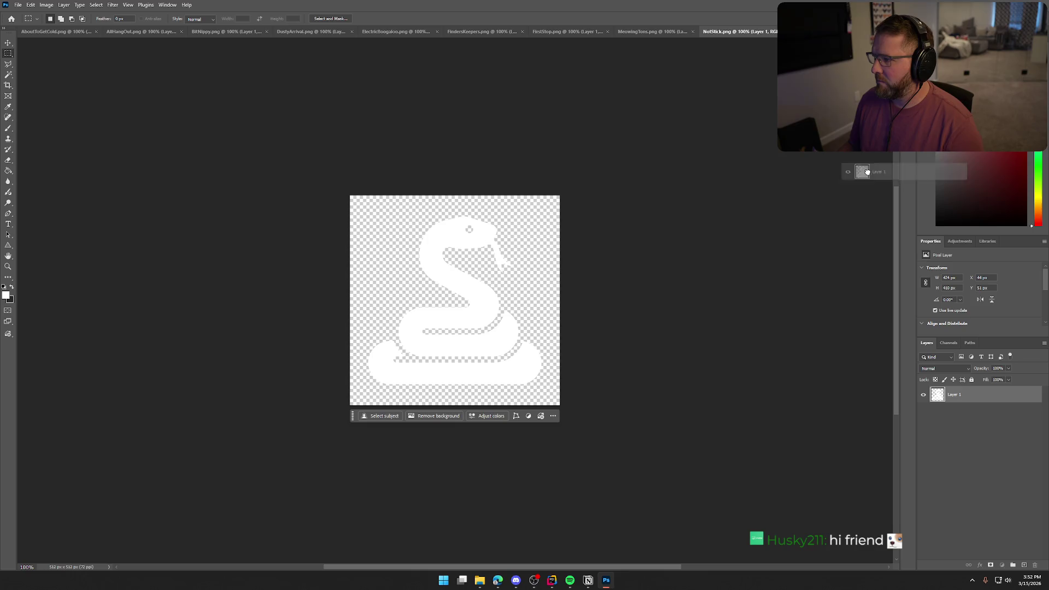
key(ctrl+Tab)
key(ctrl+Tab)
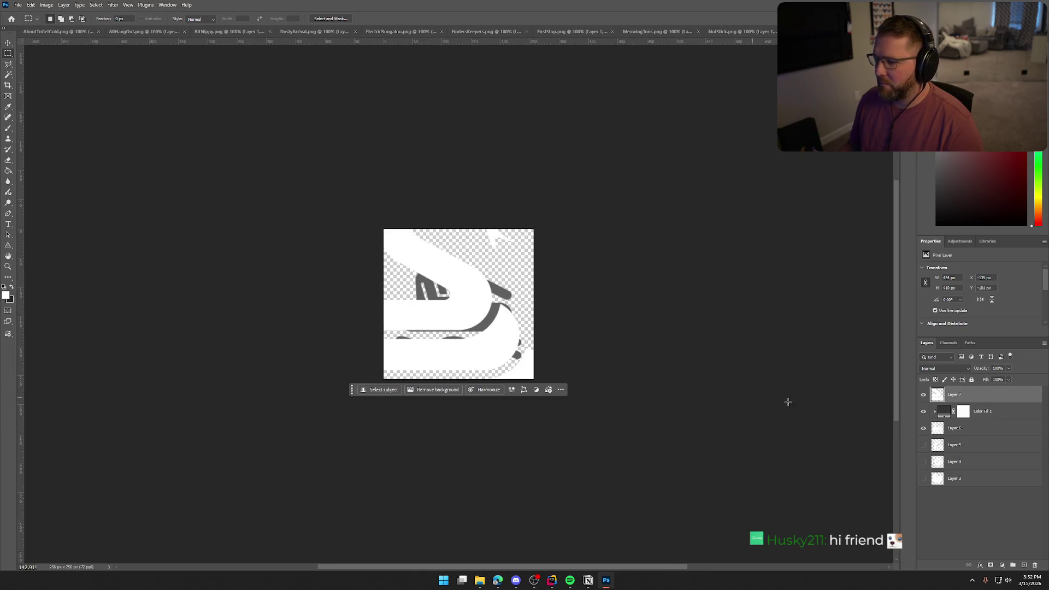
click(996, 413)
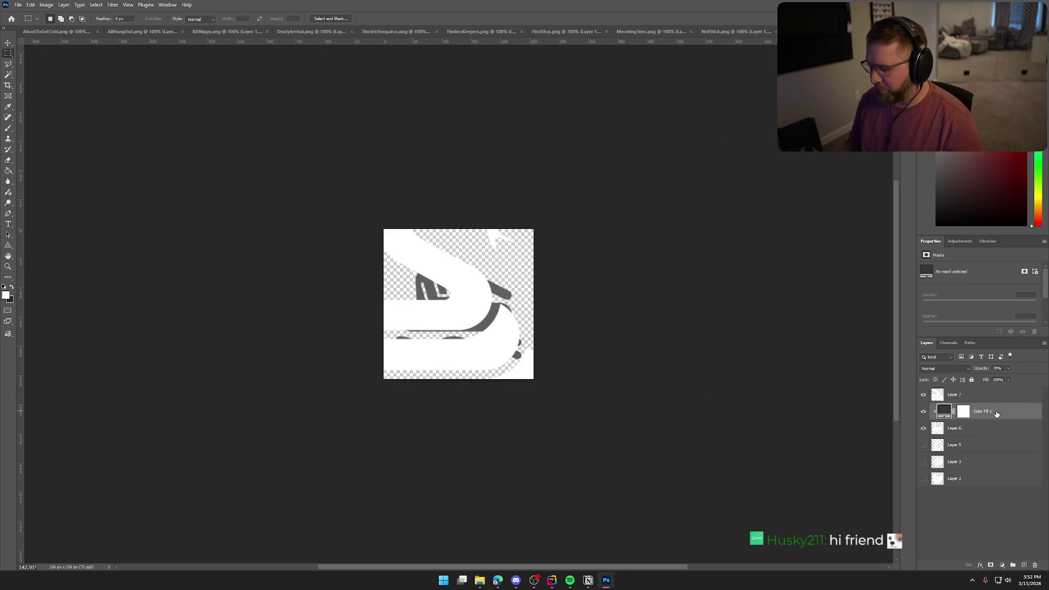
alt+click(938, 420)
click(923, 428)
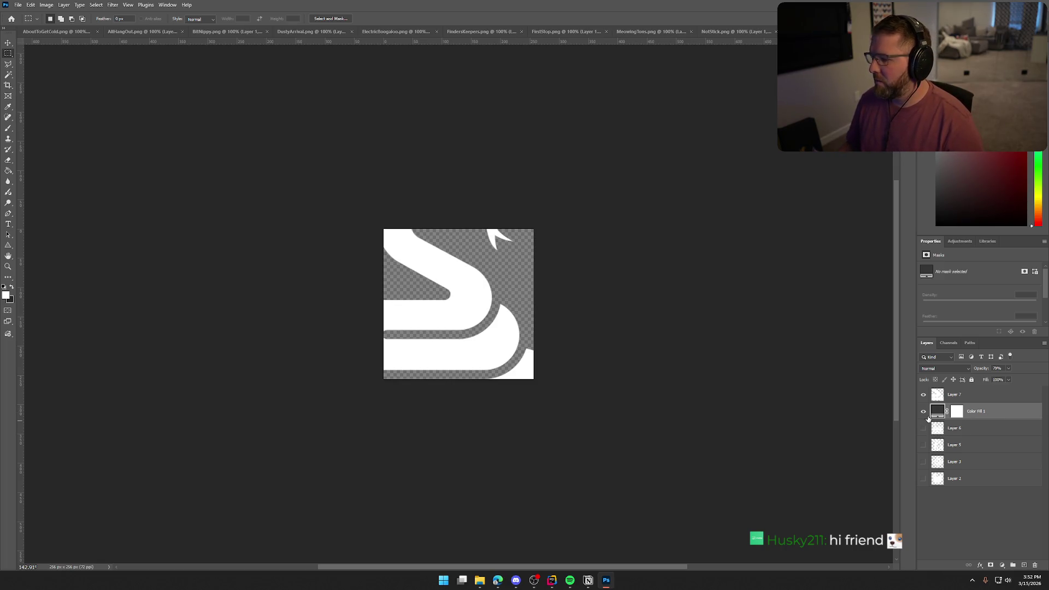
click(923, 410)
click(937, 394)
Scale the snake on Layer 7 down to about 51%.
key(ctrl+t)
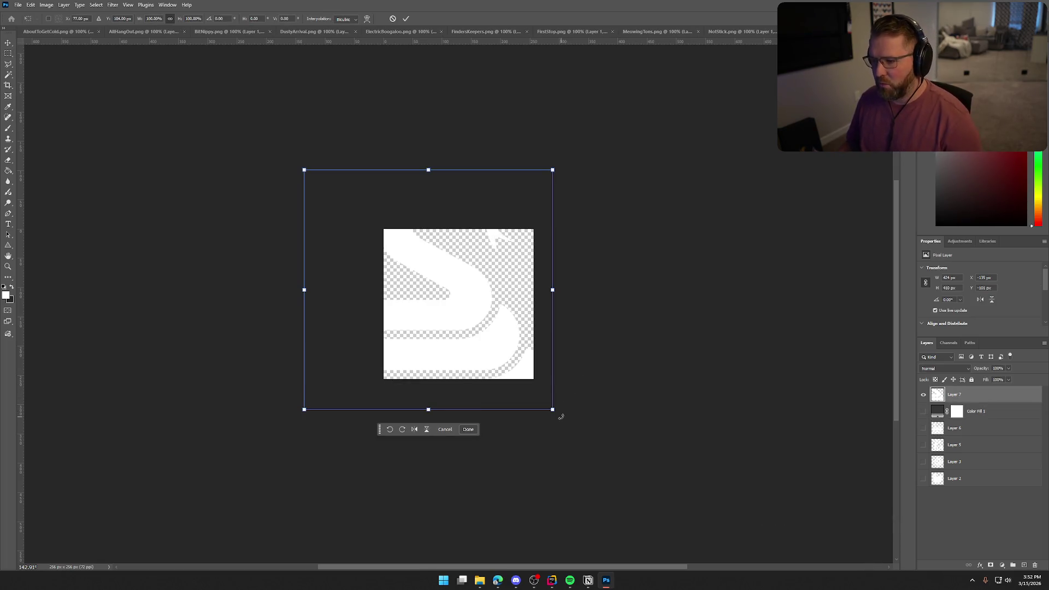
drag(557, 414, 487, 342)
mouse_move(530, 374)
mouse_down()
mouse_move(538, 352)
mouse_move(525, 367)
mouse_up()
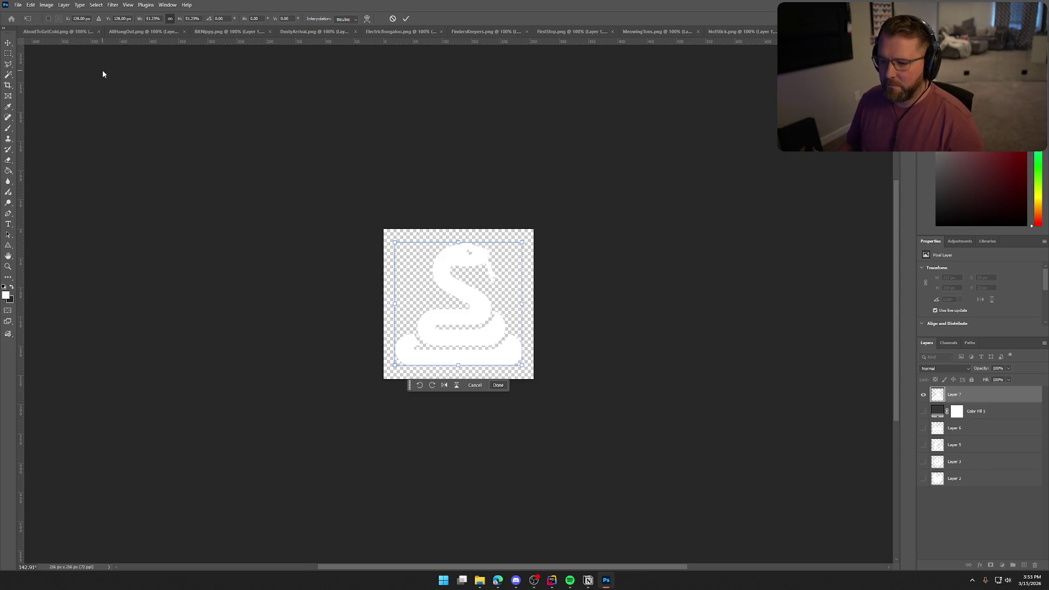
key(Return)
click(18, 5)
Quick-export the white snake icon as a PNG, replacing NotStick.png.
mouse_move(84, 149)
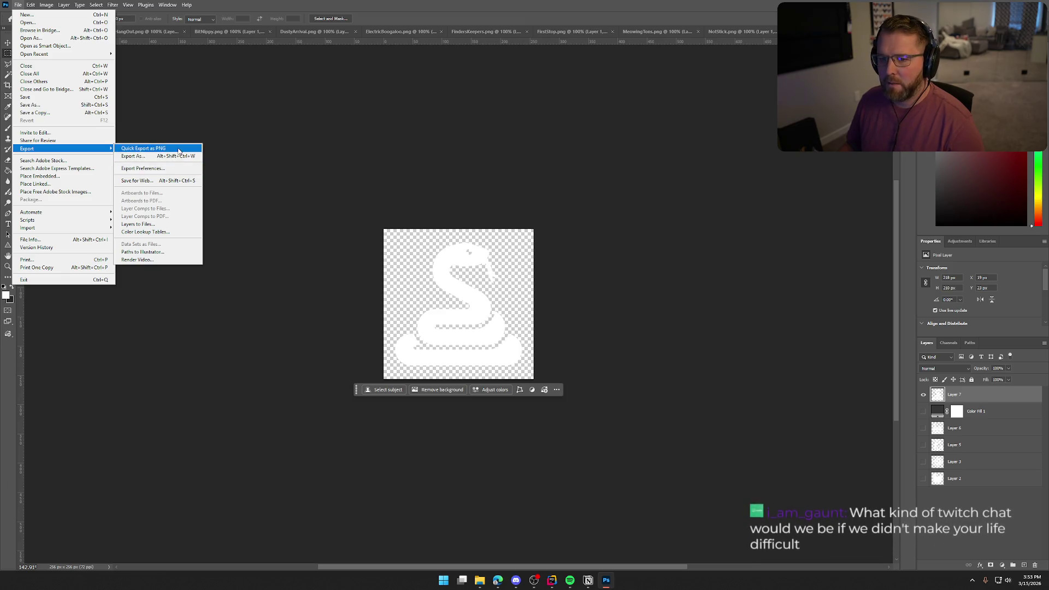
click(143, 148)
click(662, 126)
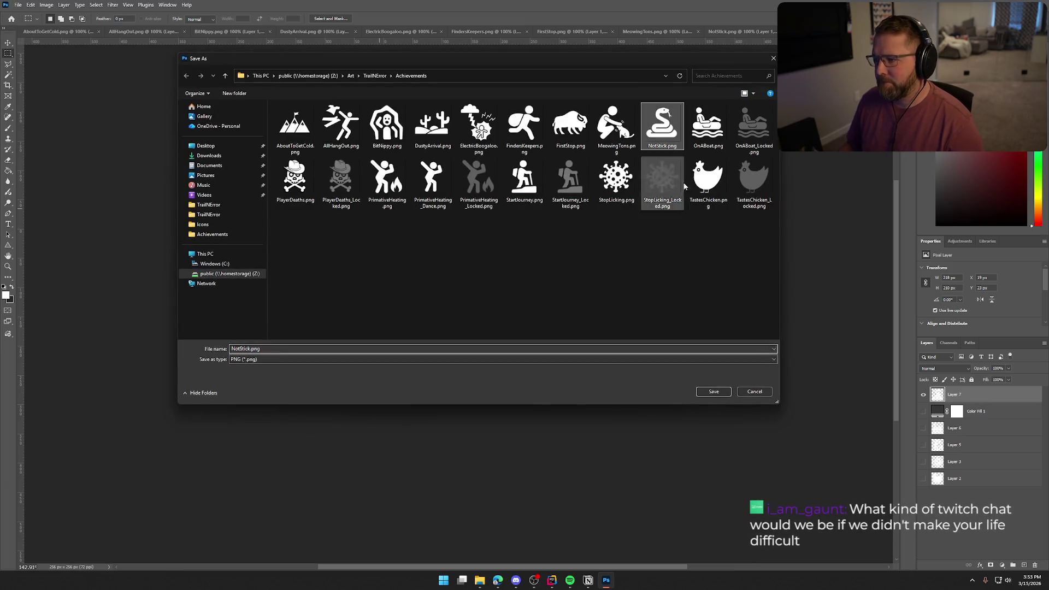
click(714, 391)
key(Return)
Move the grey fill above the snake layer, show it, and clip it to the snake.
drag(993, 412, 986, 389)
click(924, 394)
key(ctrl+alt+g)
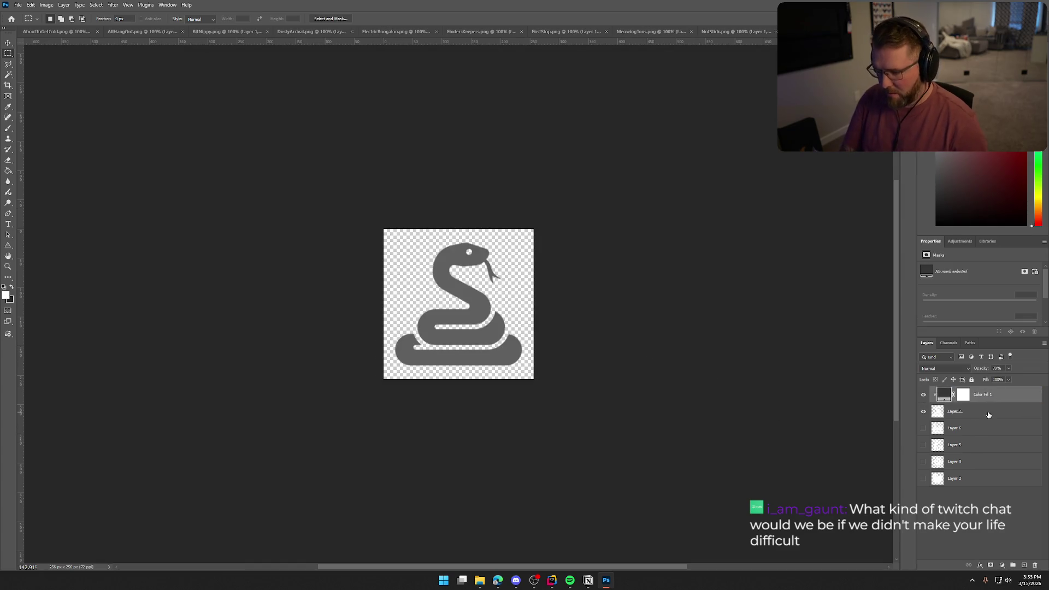
Export the grey snake as NotStick_Locked.png and close the NotStick source document.
click(18, 4)
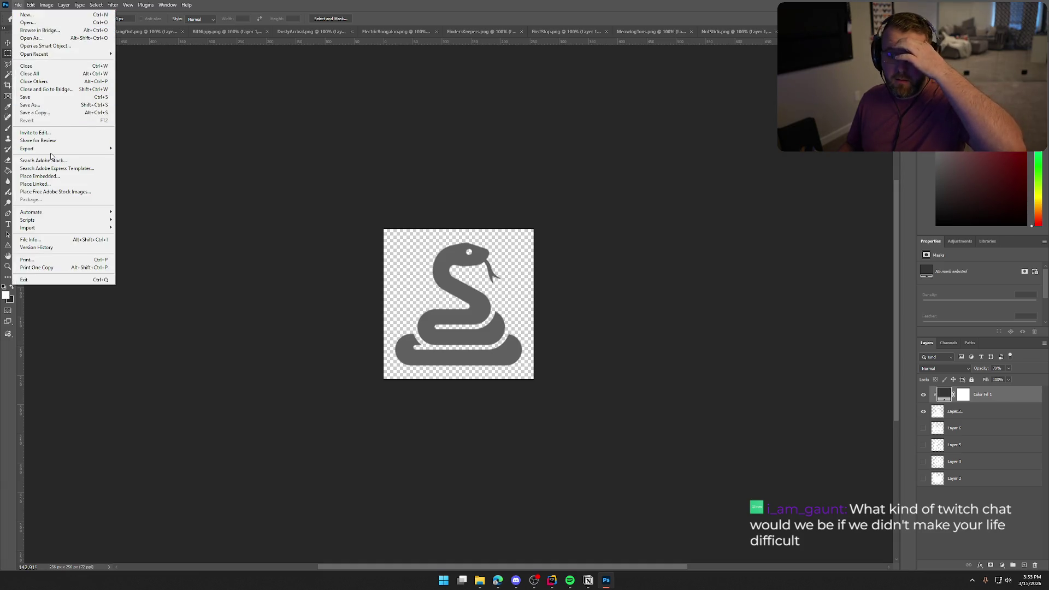
mouse_move(52, 148)
click(131, 156)
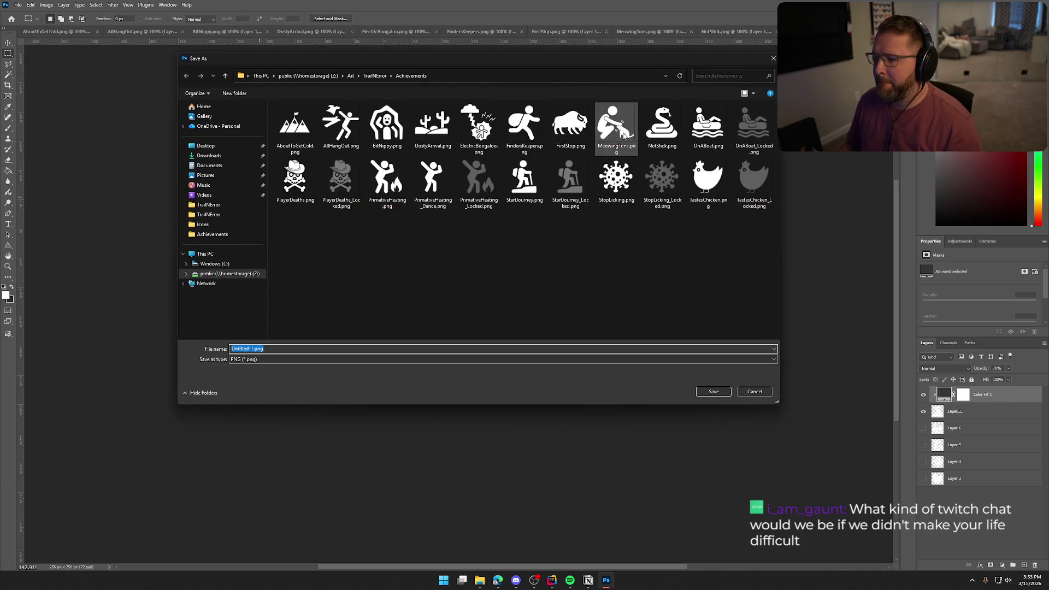
click(666, 128)
double_click(252, 348)
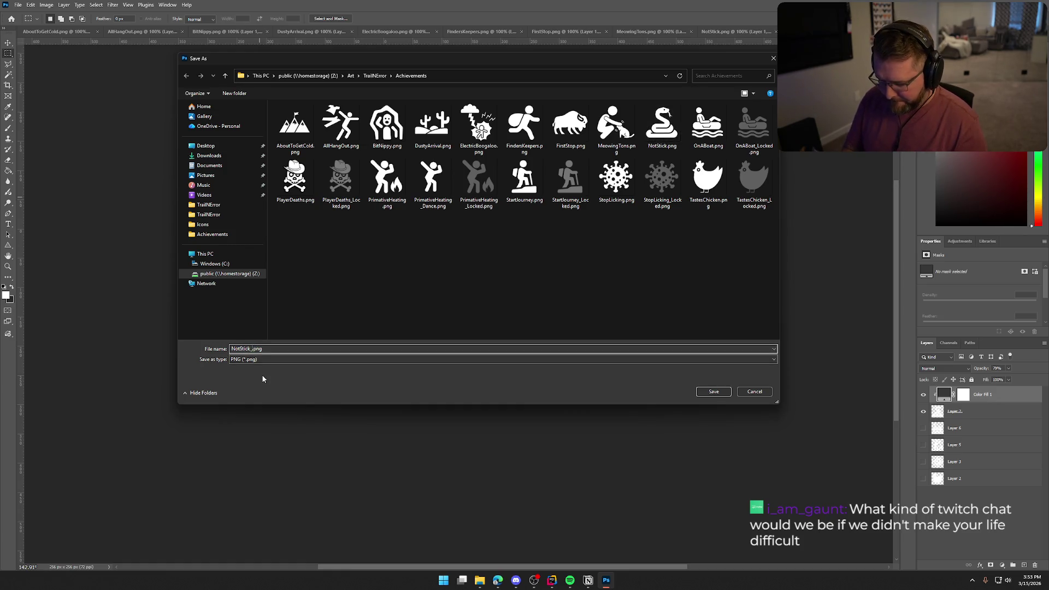
text(_Locked)
key(Return)
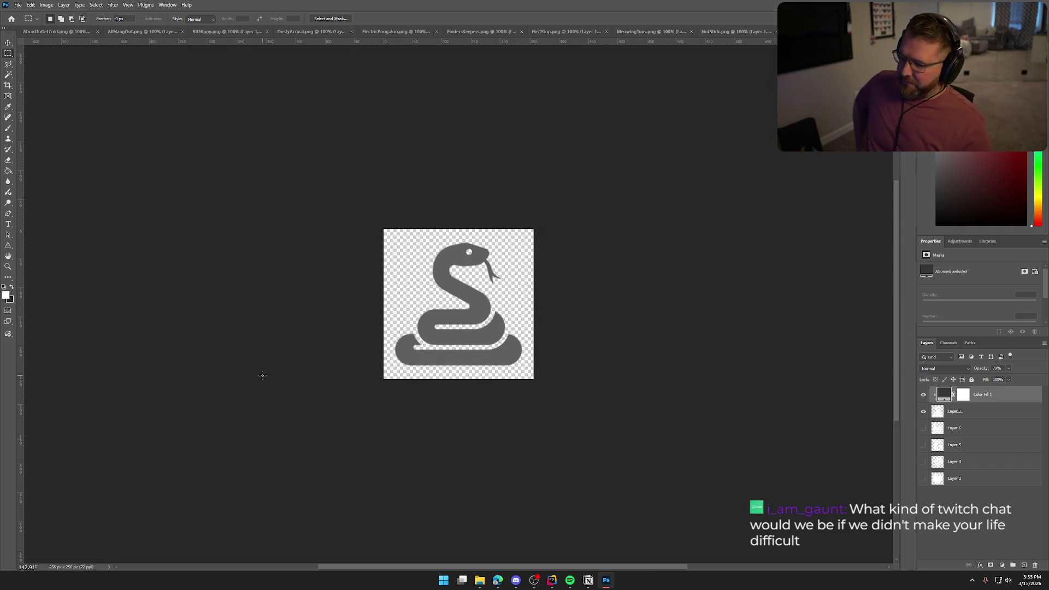
click(775, 31)
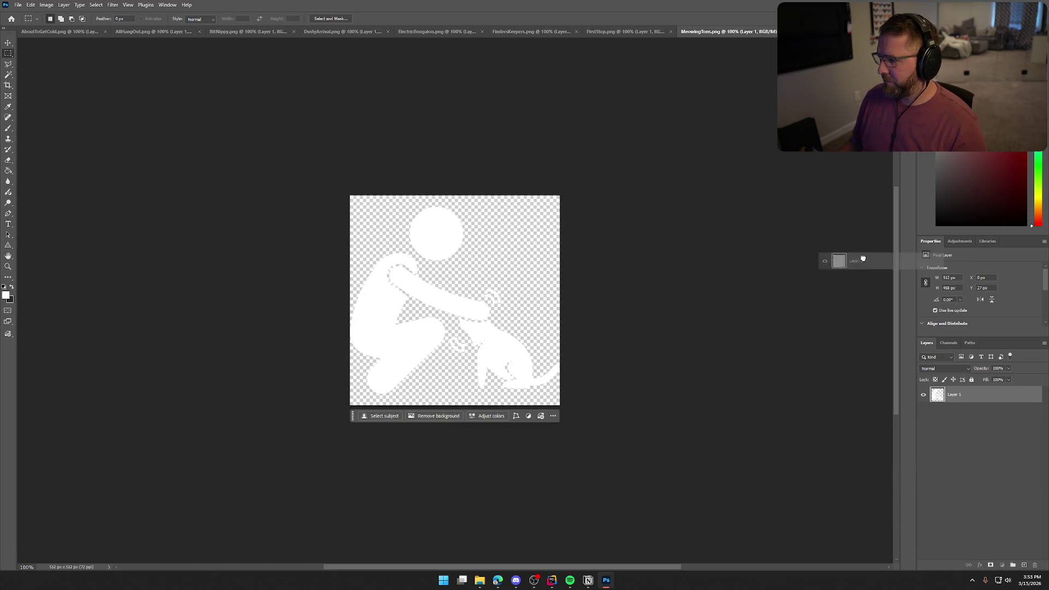
Copy the MeowingTons cat figure into the icon document, hide the grey fill and snake, and scale the cat to fit.
mouse_move(808, 31)
mouse_down()
mouse_move(770, 197)
mouse_move(524, 295)
mouse_up()
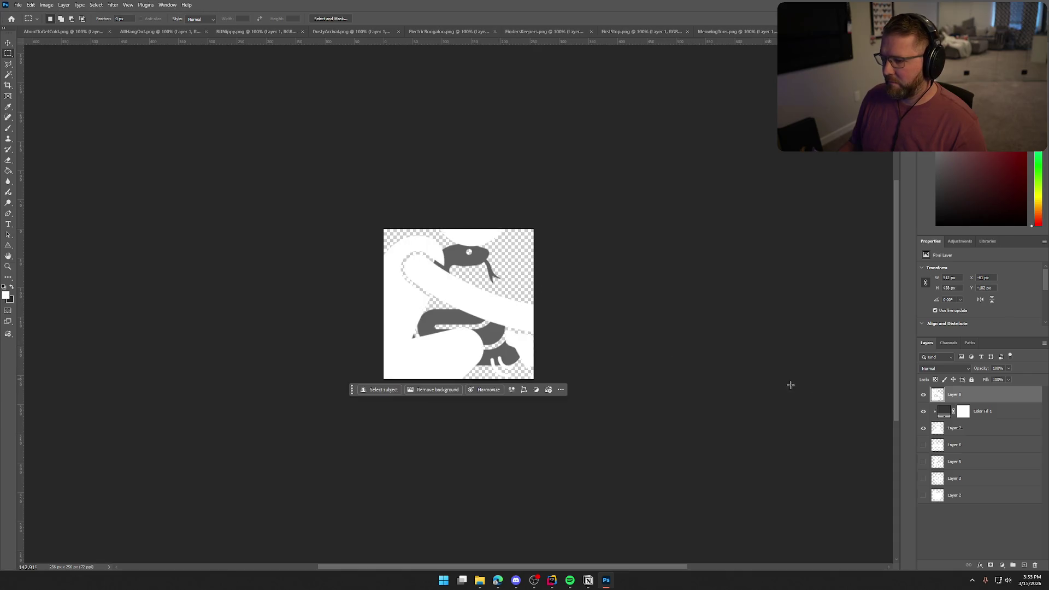
click(923, 411)
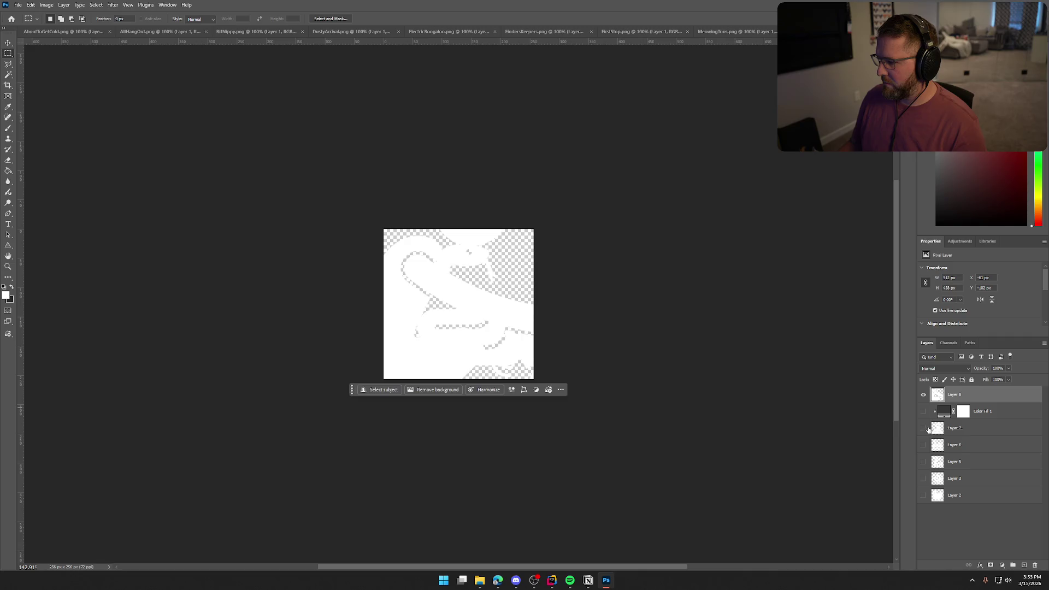
click(923, 429)
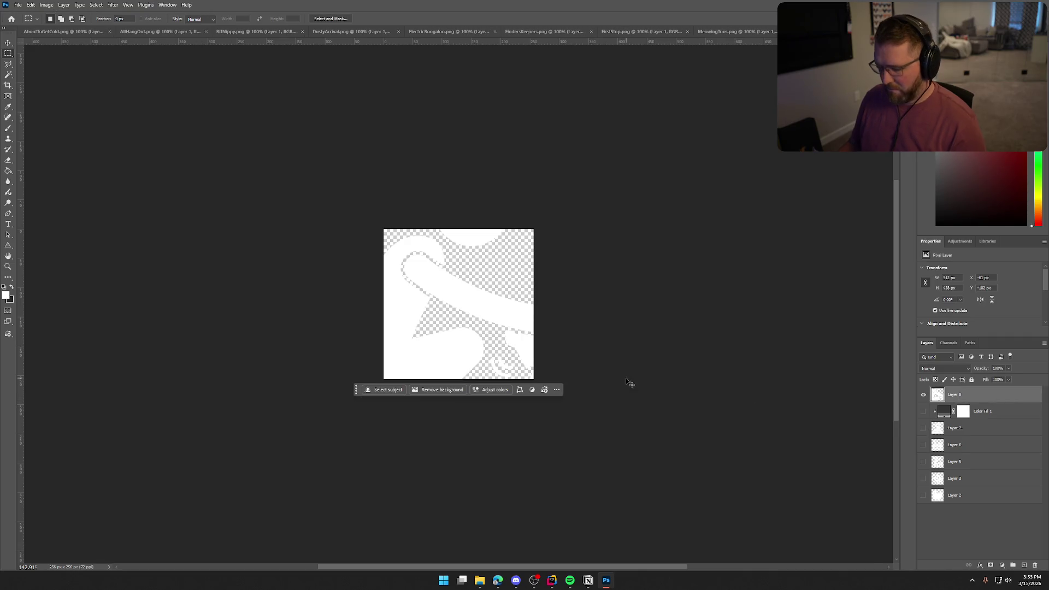
key(ctrl+t)
mouse_move(650, 430)
mouse_down()
mouse_move(562, 360)
mouse_move(473, 333)
mouse_move(526, 363)
mouse_up()
key(Return)
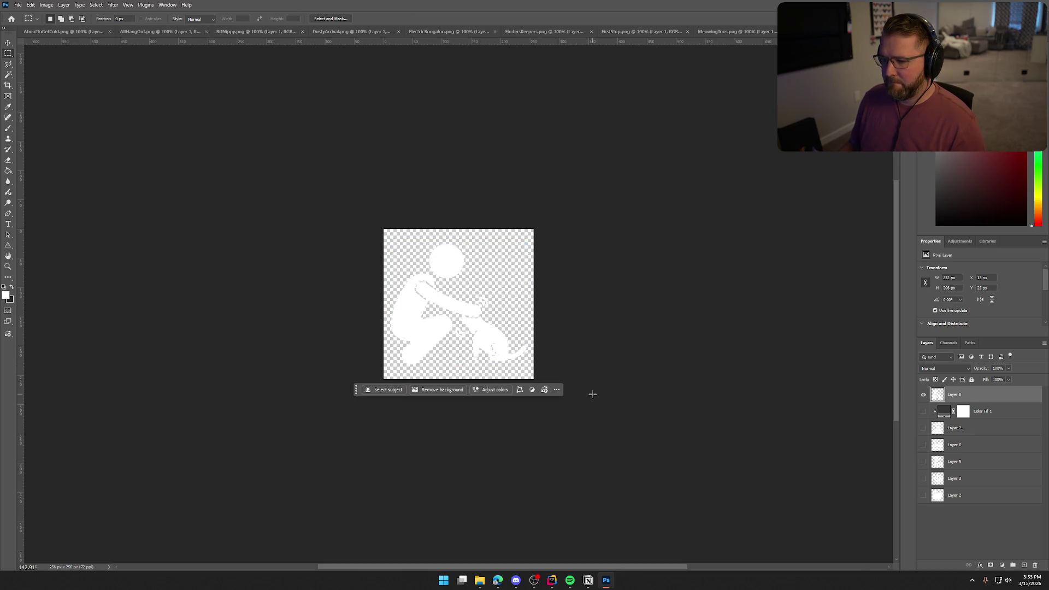
Quick-export the white cat icon as a PNG, replacing MeowingTons.png.
click(18, 5)
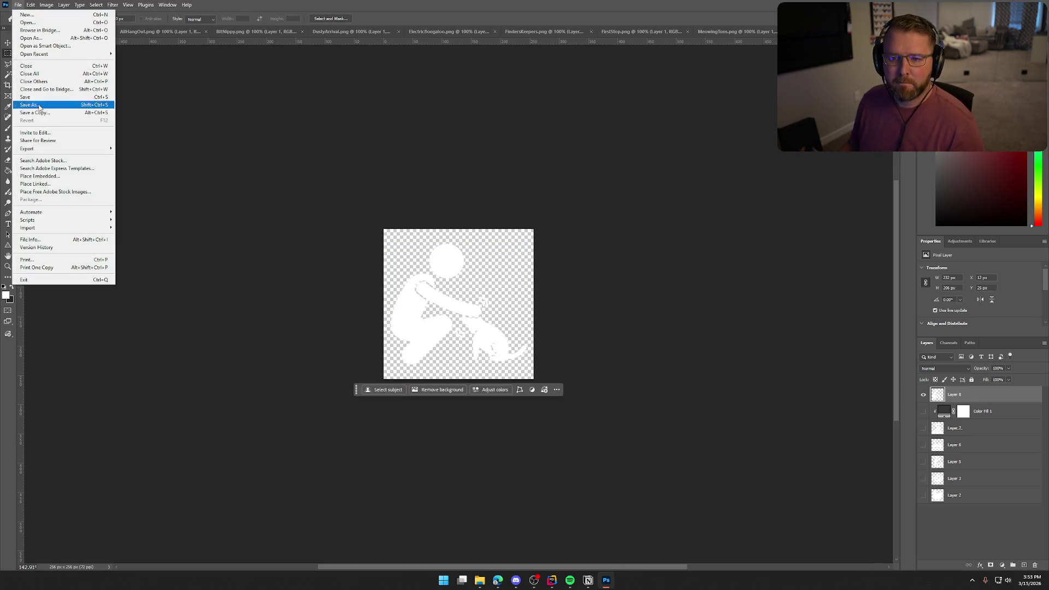
mouse_move(61, 151)
click(142, 151)
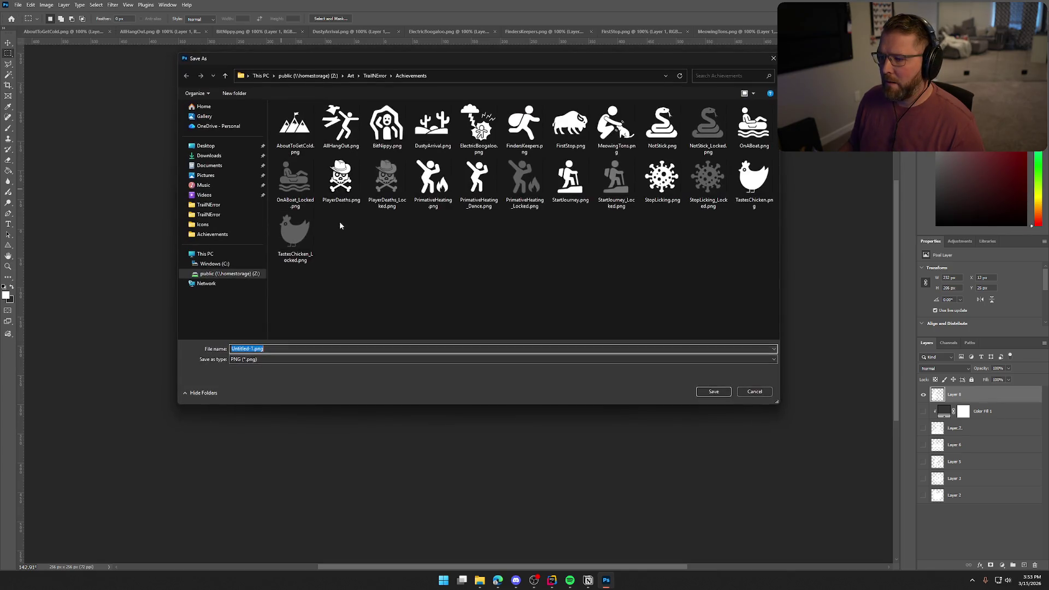
click(616, 128)
click(712, 392)
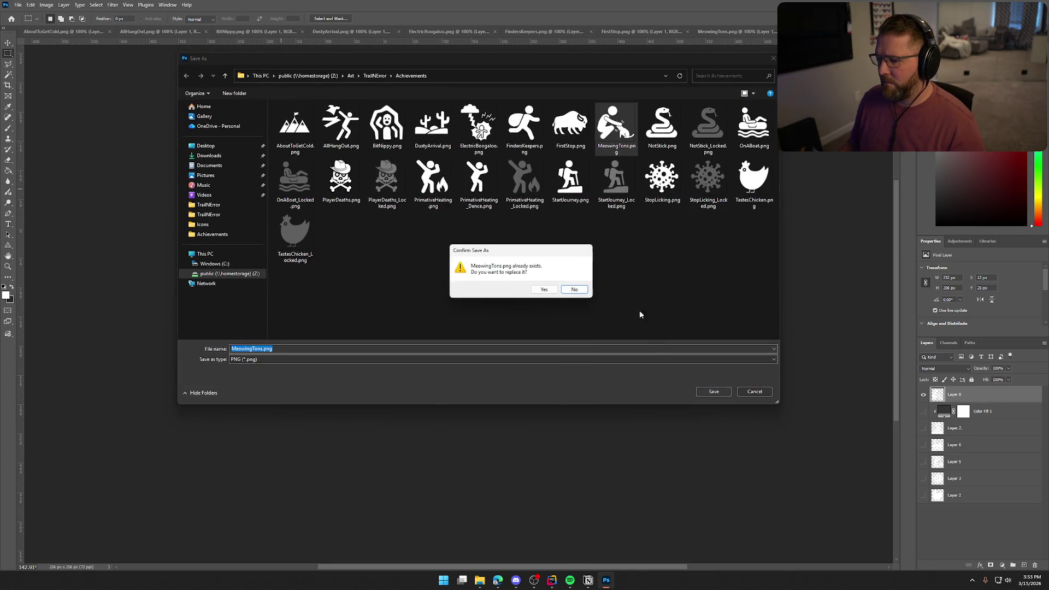
click(543, 290)
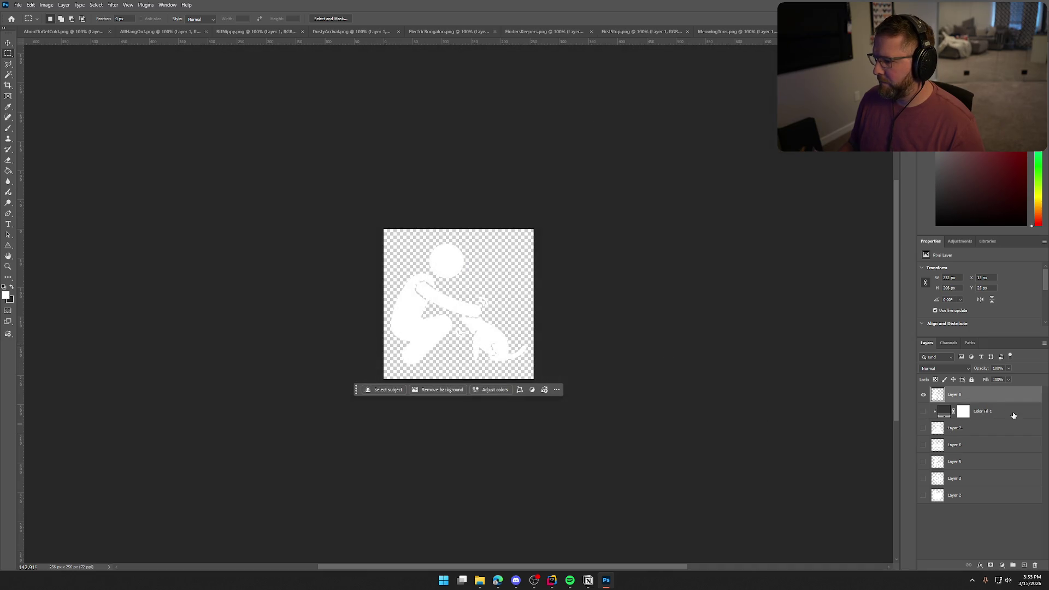
Move the grey fill above the cat layer, show it, and clip it to the cat.
drag(1013, 416, 1003, 391)
click(923, 395)
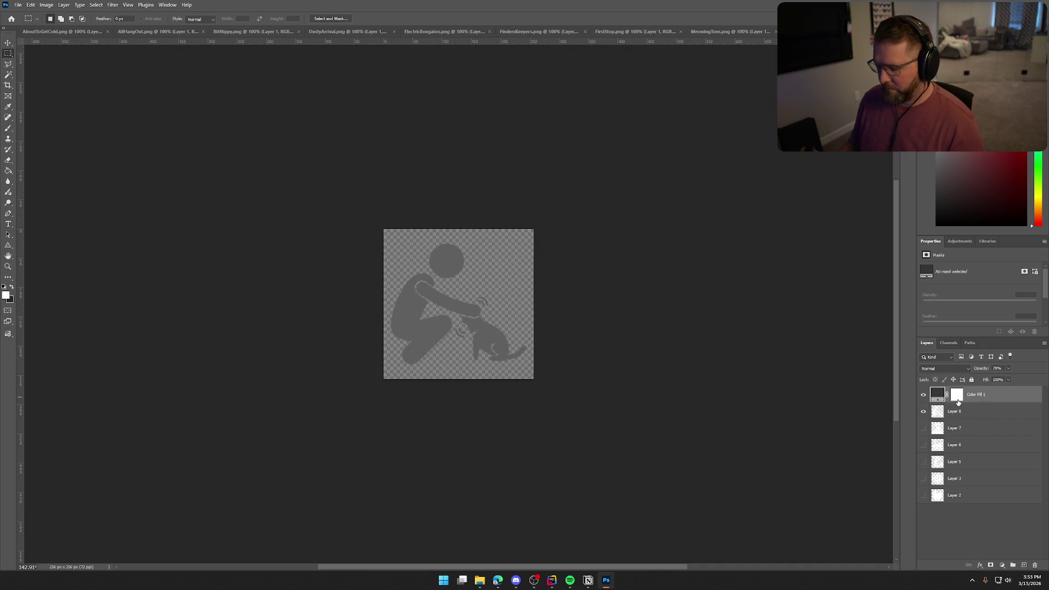
alt+click(923, 402)
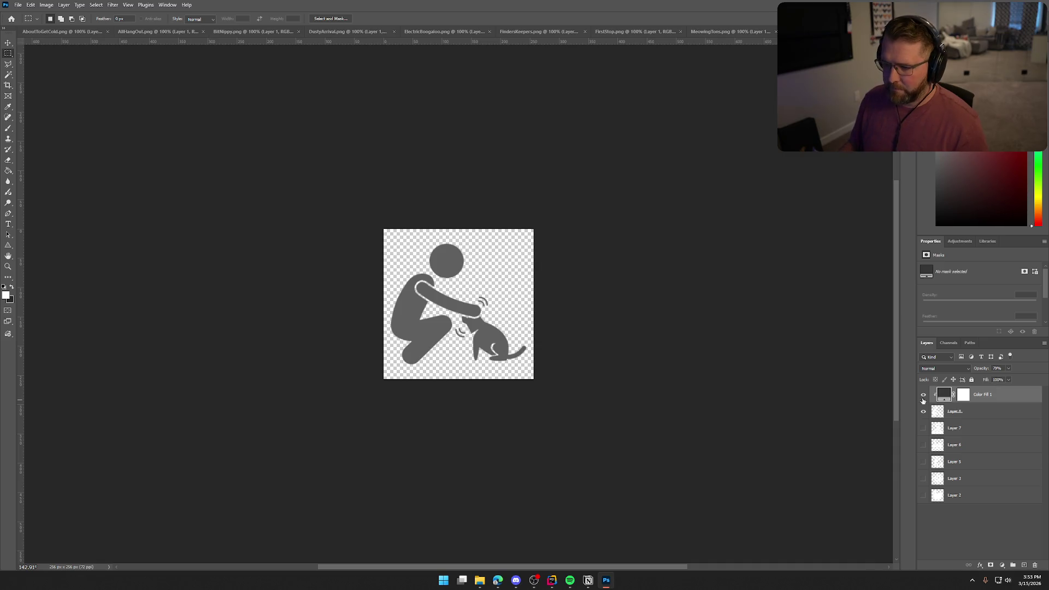
Export the grey cat as MeowingTons_Locked.png and close the MeowingTons document.
click(18, 4)
mouse_move(55, 153)
click(153, 149)
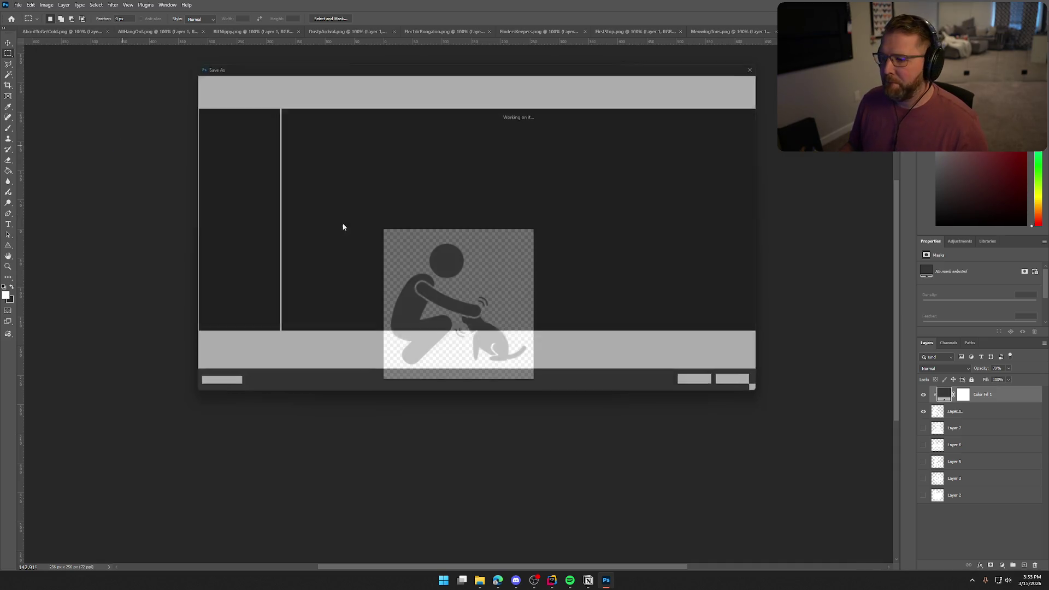
click(616, 126)
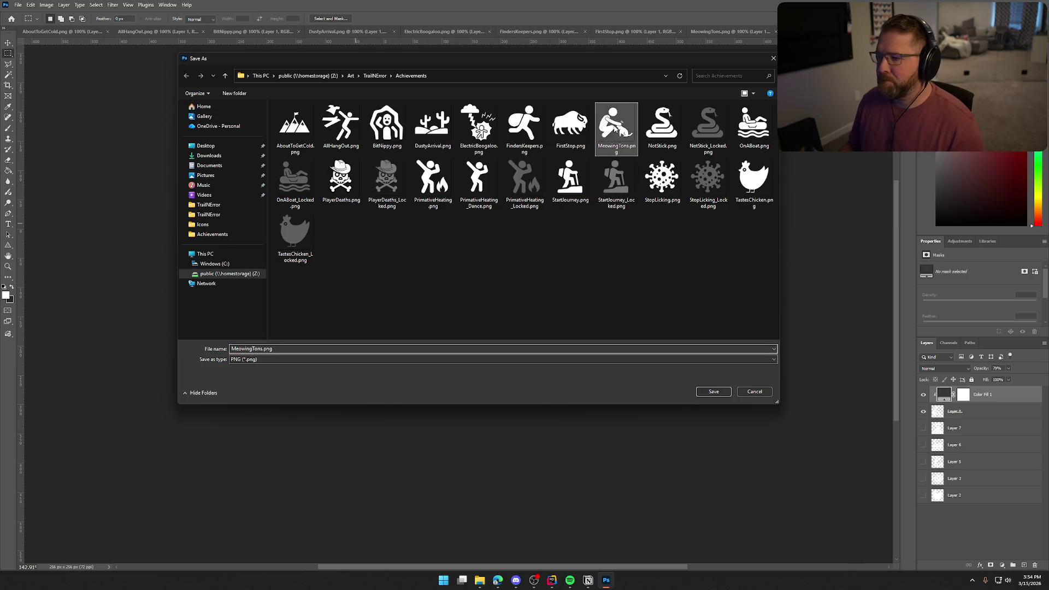
click(262, 349)
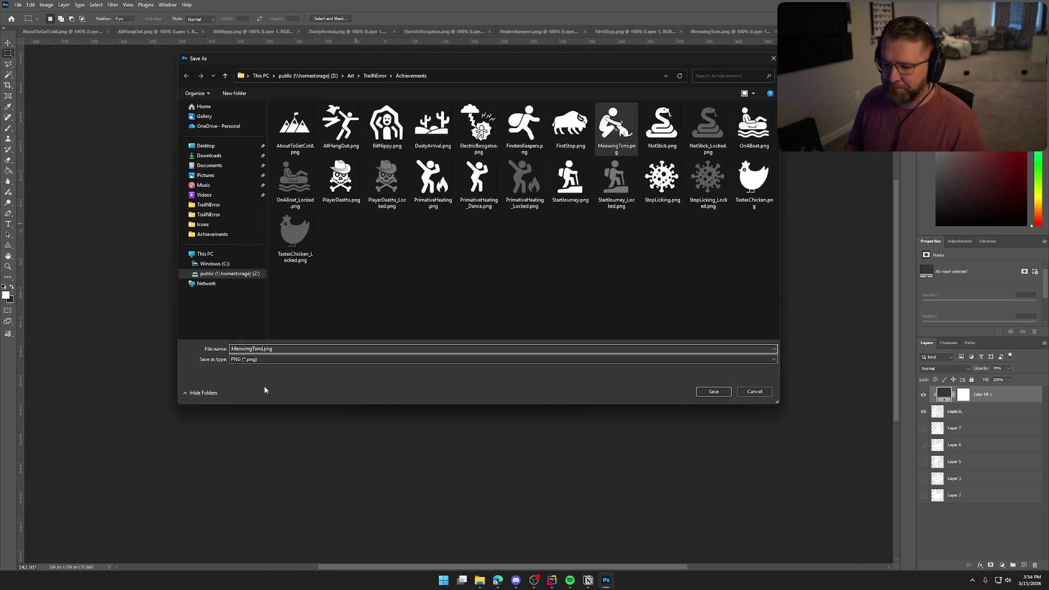
text(_Locked)
key(Return)
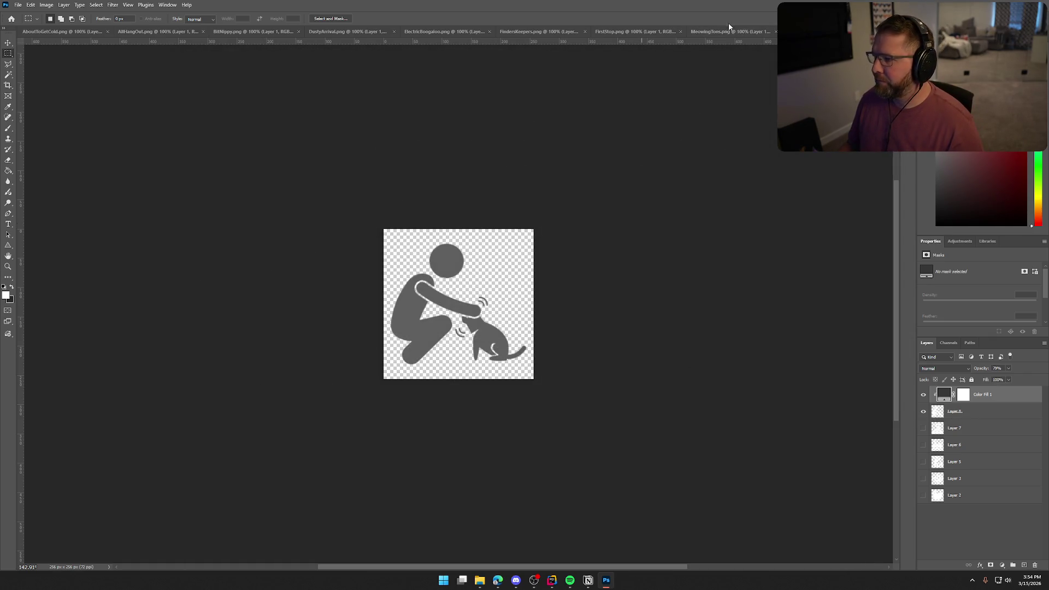
key(ctrl+w)
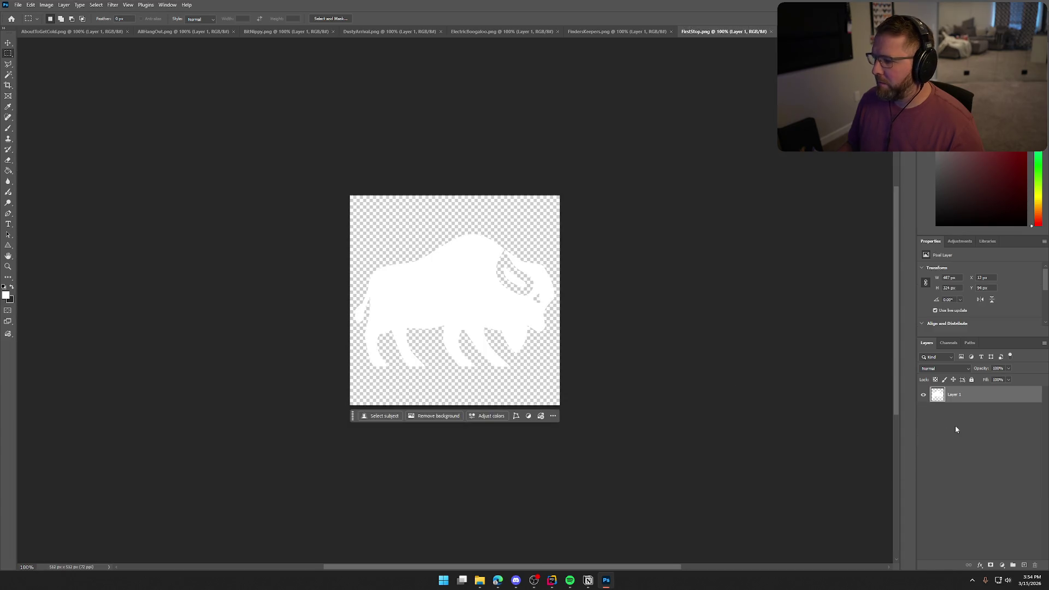
Copy the FirstStop bison into the template and scale and position it to fit the canvas.
key(ctrl+Tab)
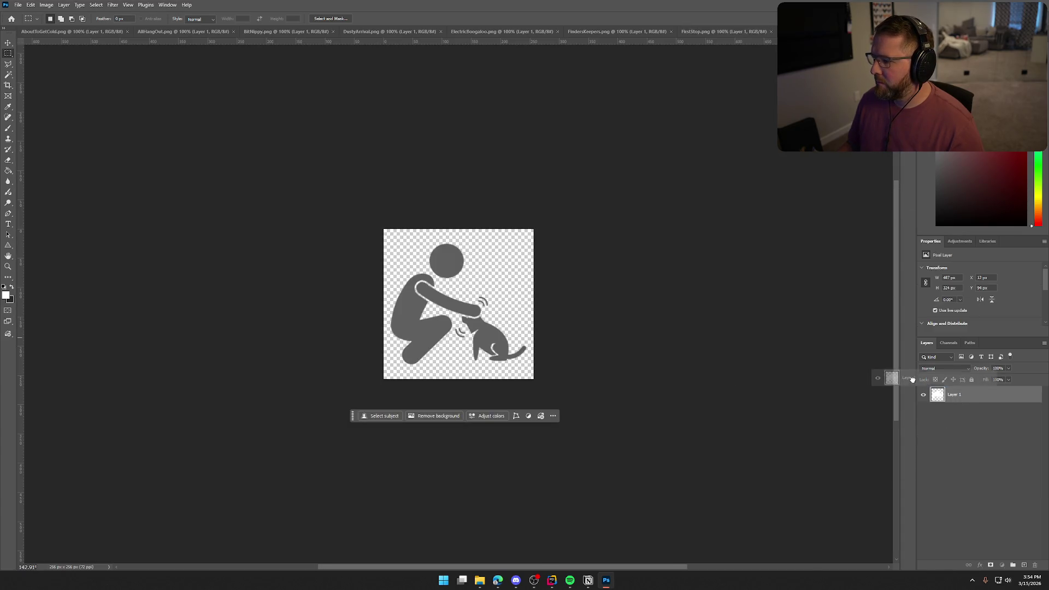
mouse_move(954, 411)
mouse_down()
mouse_move(481, 312)
mouse_move(492, 287)
mouse_up()
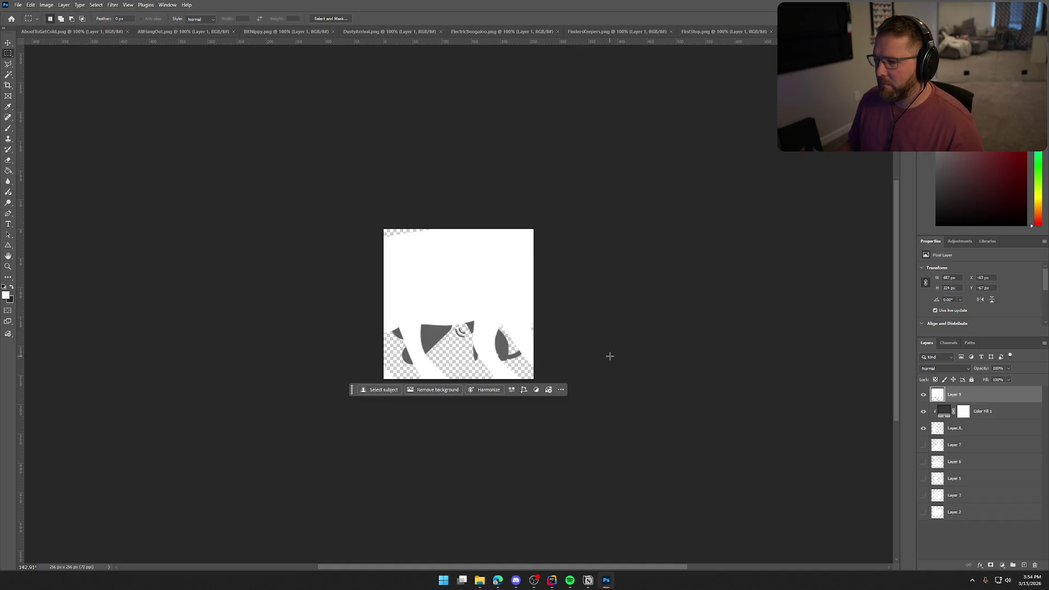
key(ctrl+t)
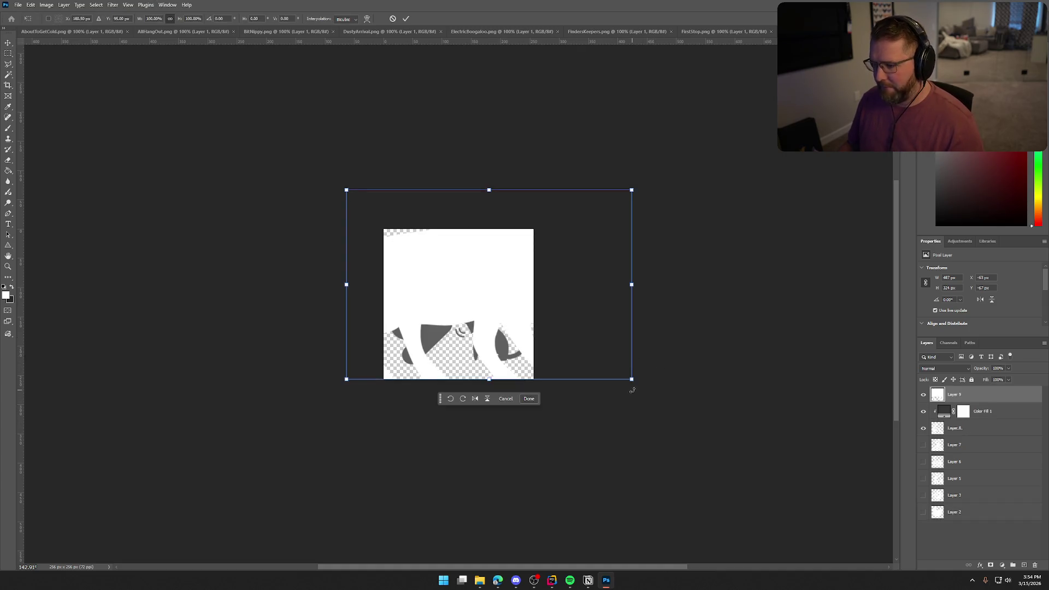
drag(628, 386, 579, 328)
mouse_move(491, 292)
mouse_down()
mouse_move(502, 306)
mouse_move(490, 310)
mouse_up()
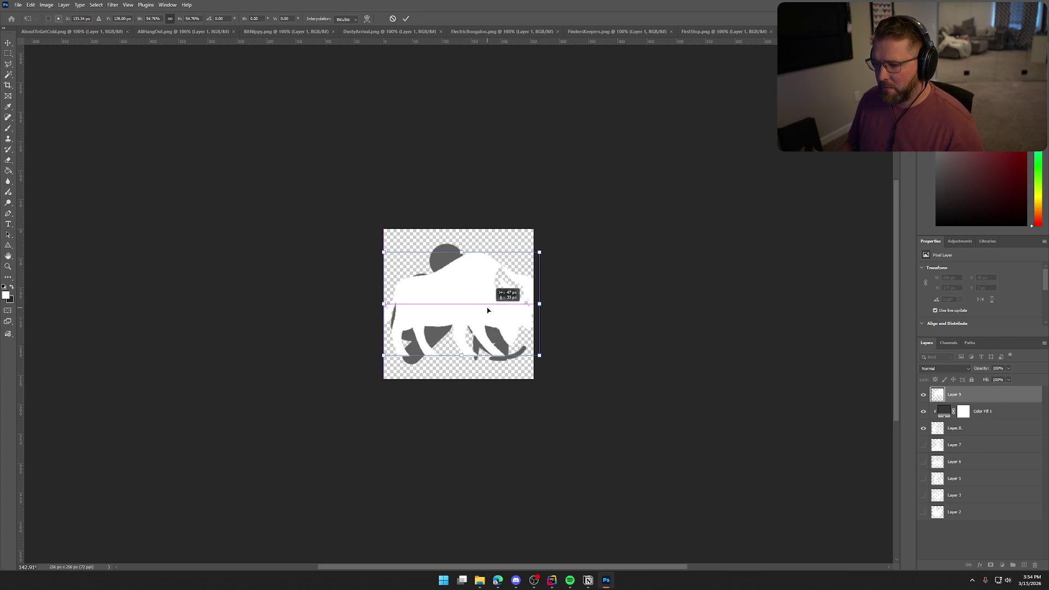
mouse_move(544, 355)
mouse_down()
mouse_move(494, 295)
mouse_move(496, 325)
mouse_move(541, 335)
mouse_move(525, 348)
mouse_up()
key(Return)
key(m)
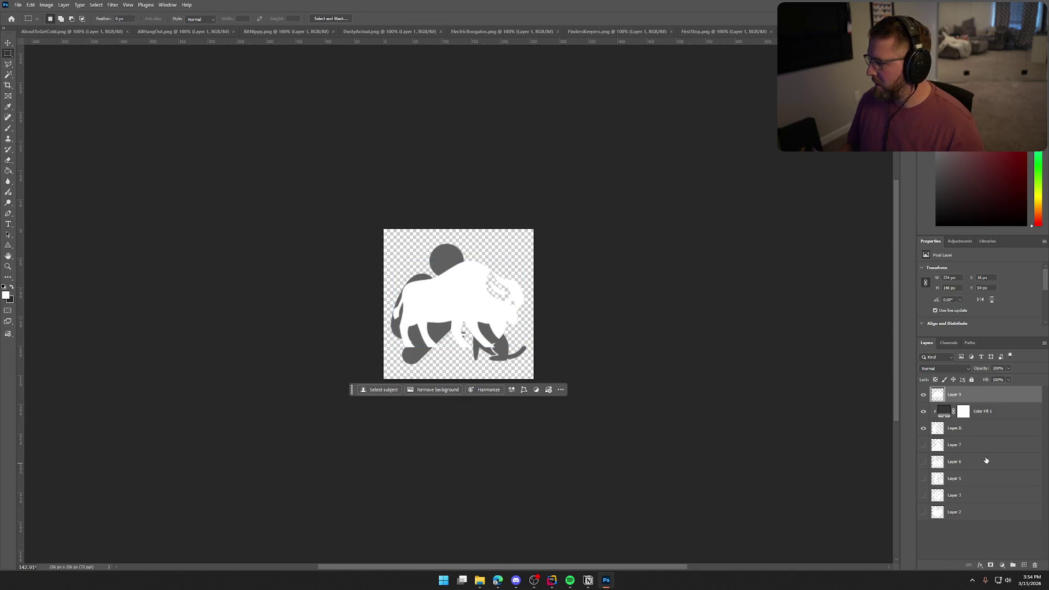
Move the grey fill above the bison, hide the cat layer, clip the fill to the bison, then hide the fill.
drag(996, 414, 972, 393)
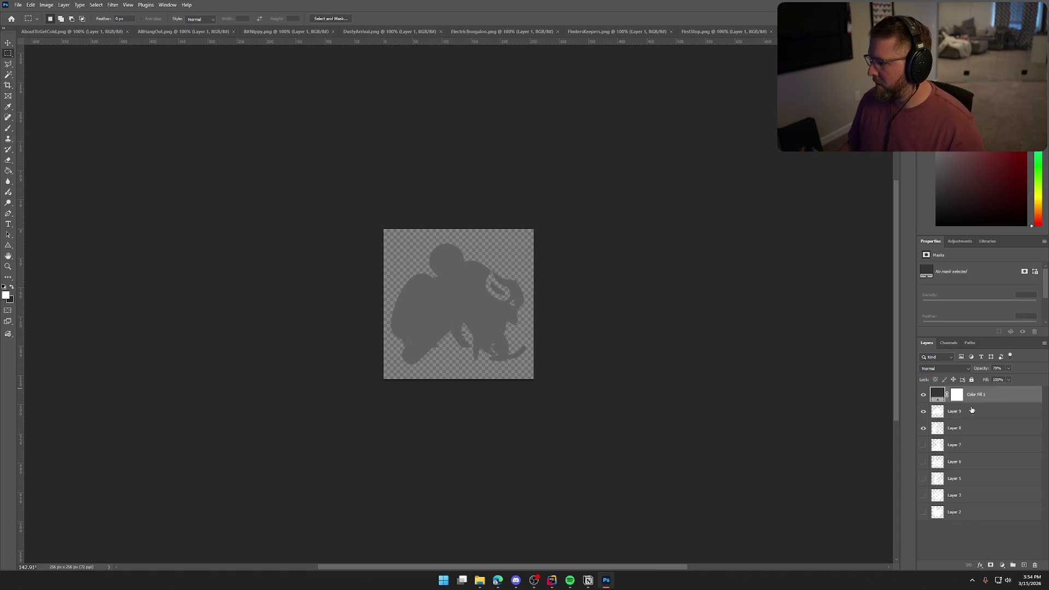
click(923, 427)
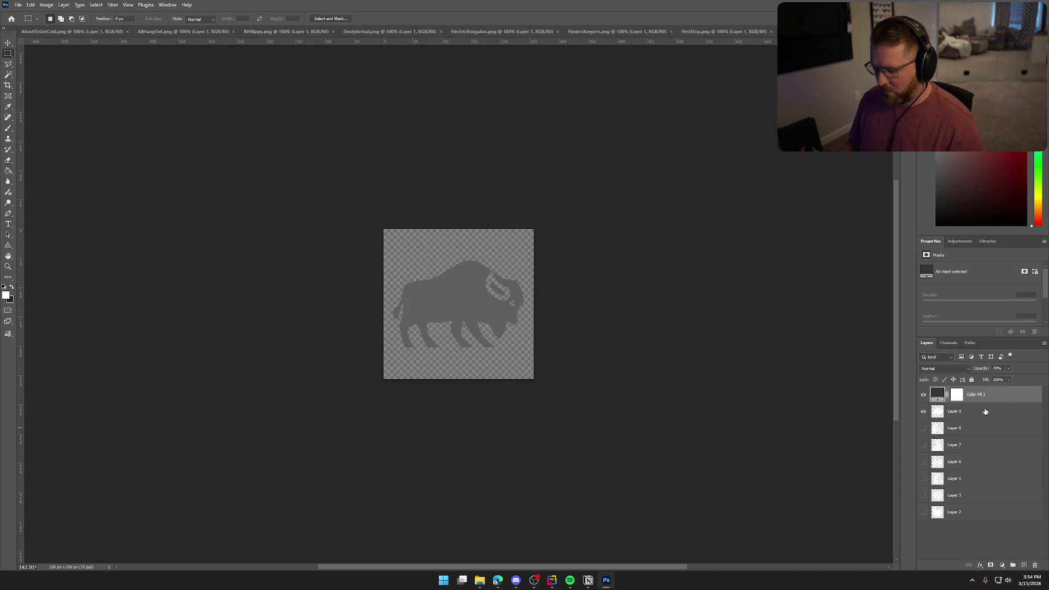
key(ctrl+alt+g)
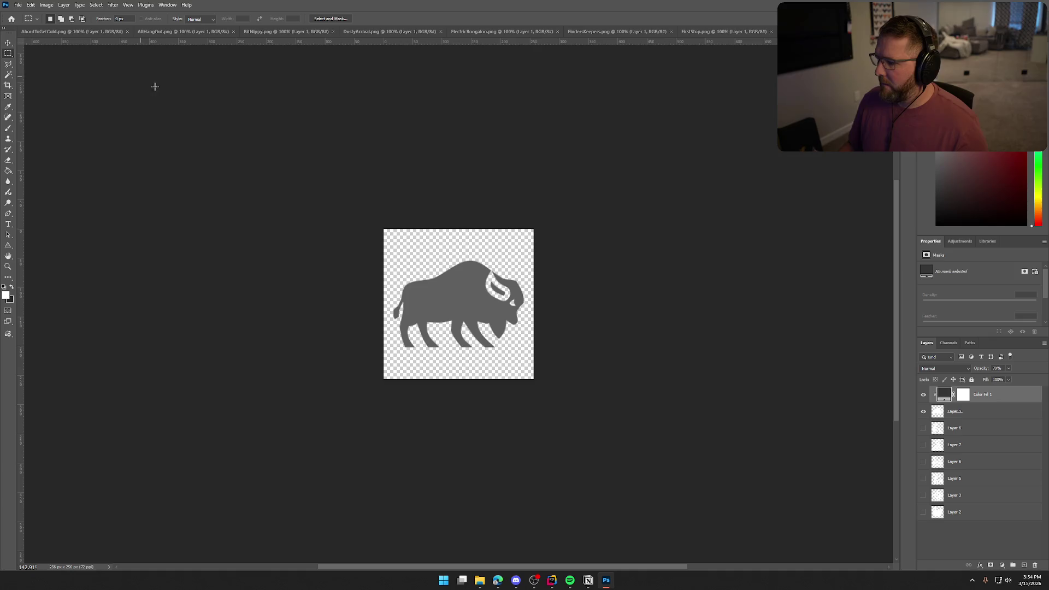
key(ctrl+alt+g)
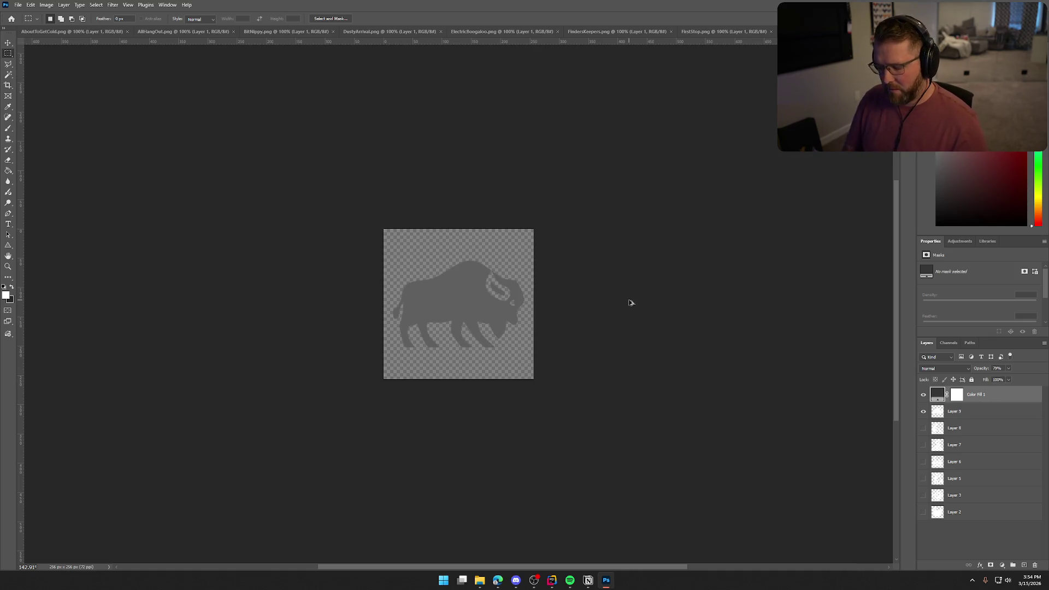
key(ctrl+alt+g)
click(923, 395)
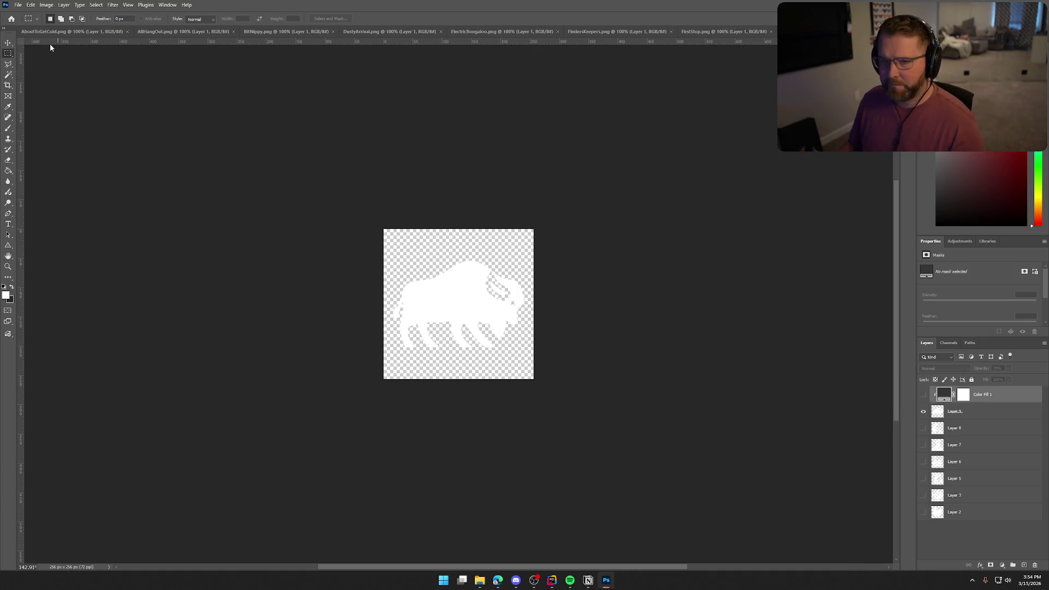
Quick-export the white bison as a PNG under the FirstStop.png name.
click(18, 4)
mouse_move(61, 148)
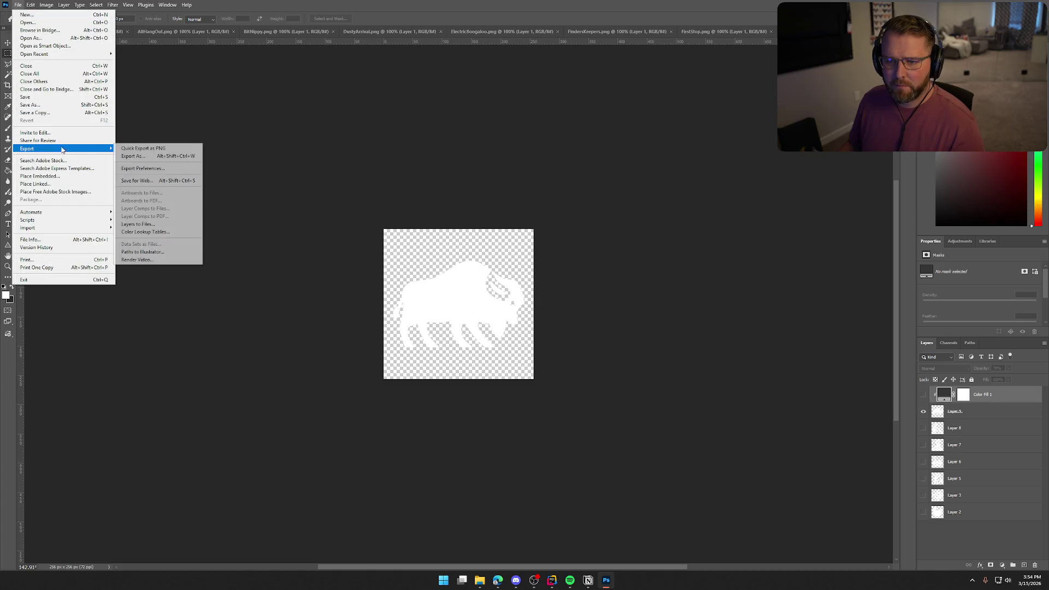
click(141, 149)
click(570, 125)
click(701, 389)
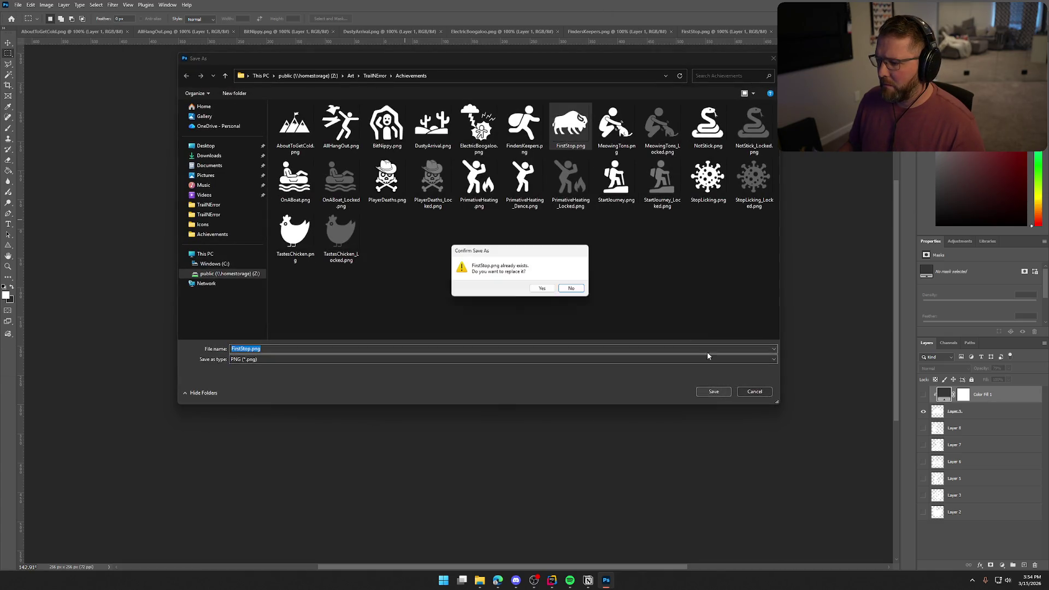
click(542, 288)
Show the grey fill and export the grey bison as FirstStop_Locked.png.
click(923, 394)
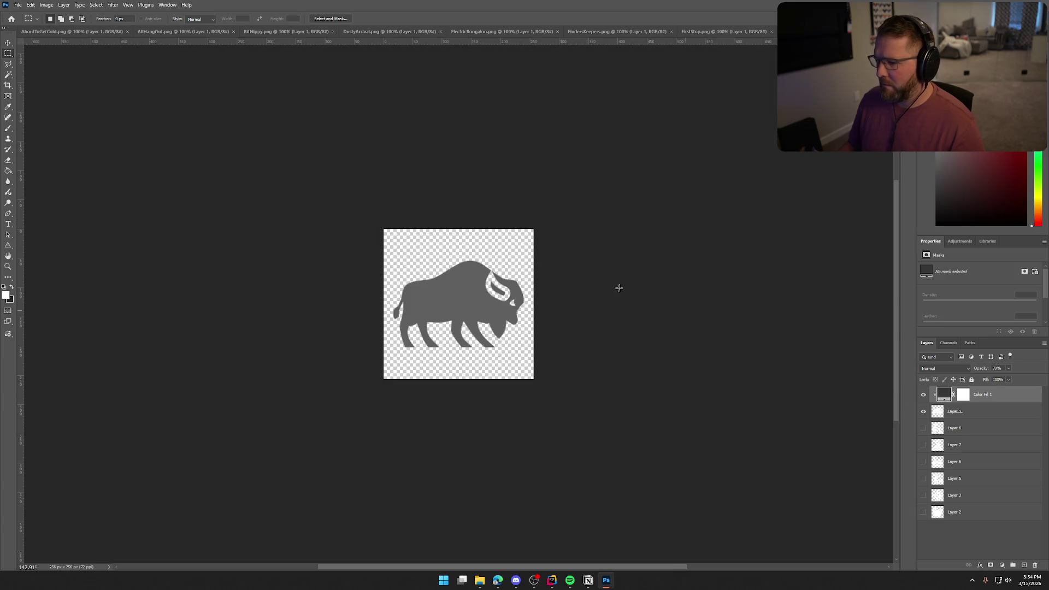
click(18, 4)
mouse_move(61, 149)
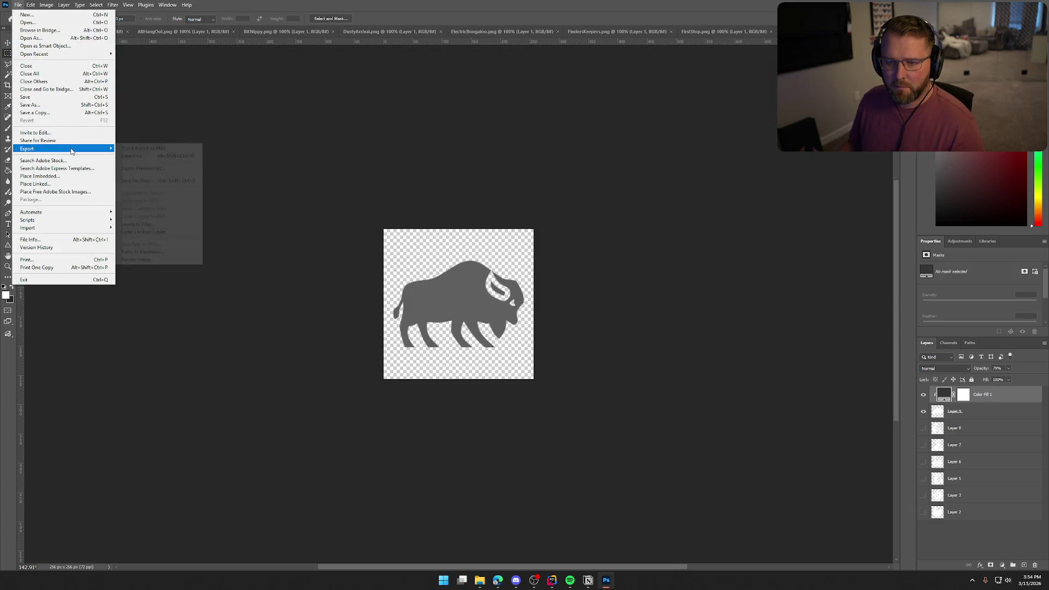
click(141, 150)
click(571, 125)
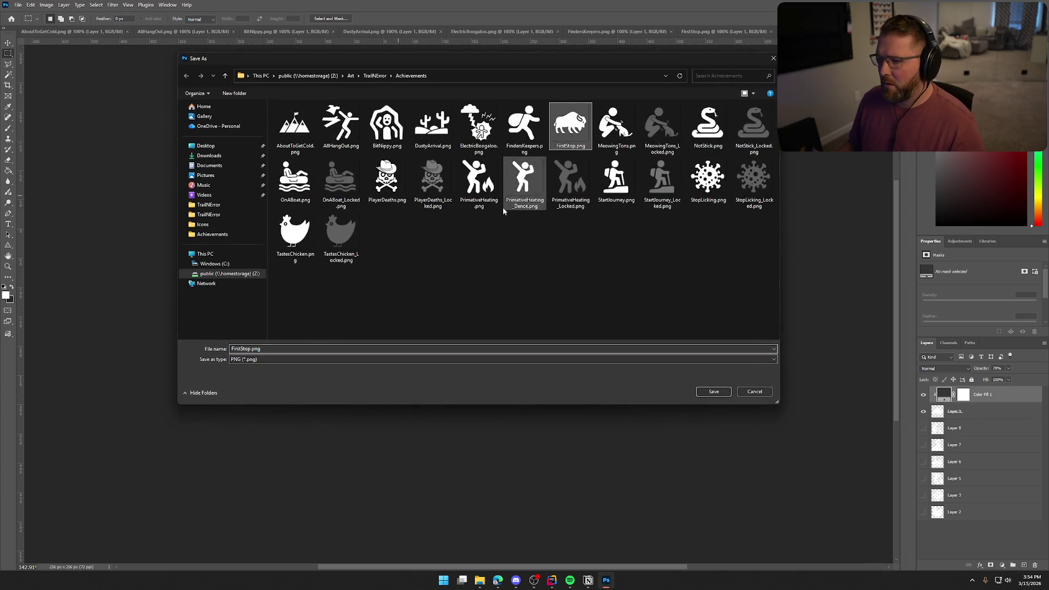
text(_Locked)
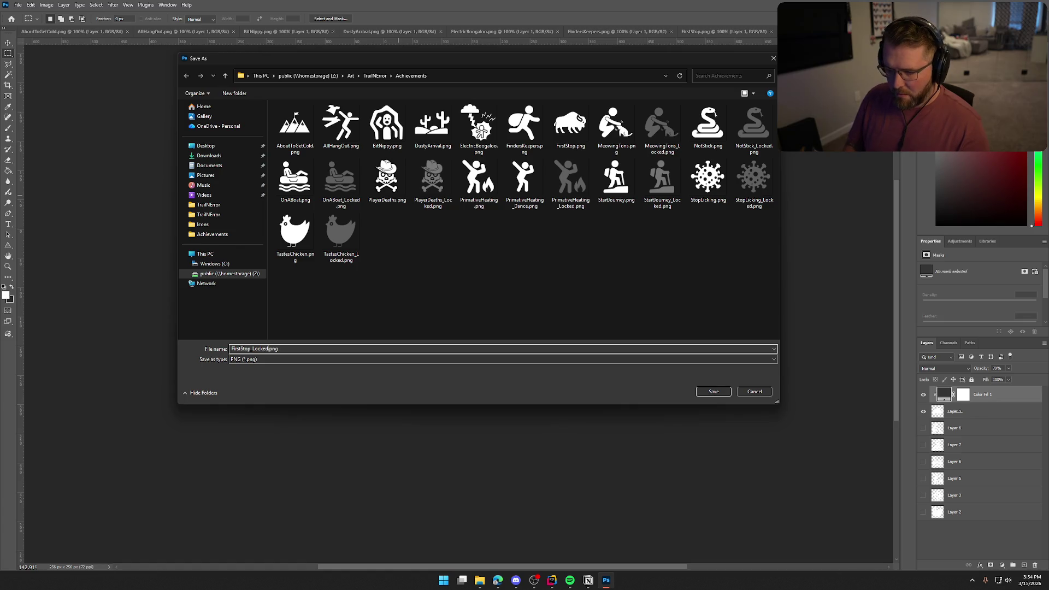
key(Return)
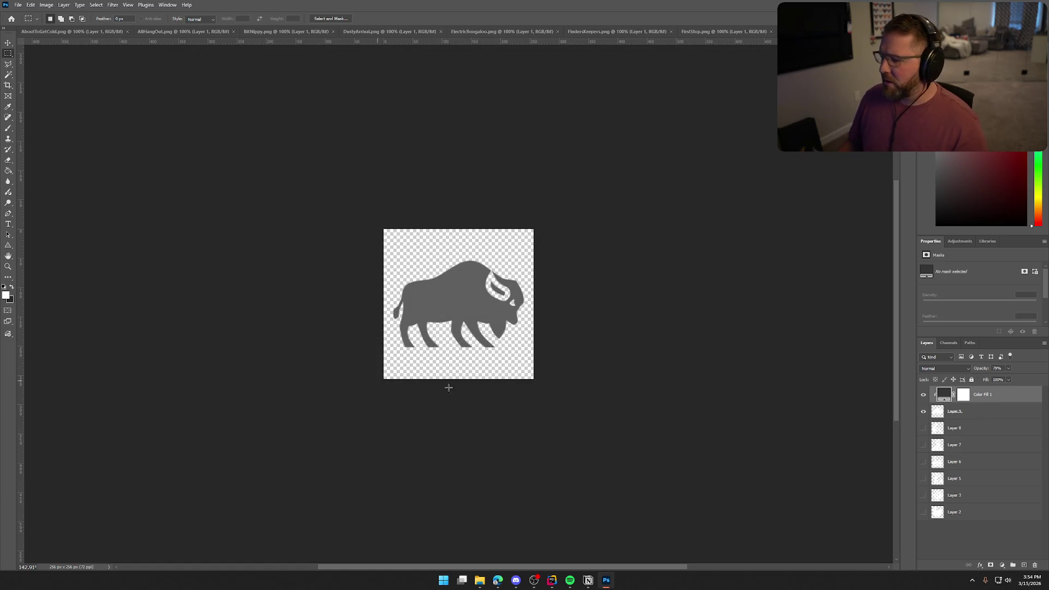
Bring the running-thief figure into the icon template and hide the grey bison layer.
click(771, 31)
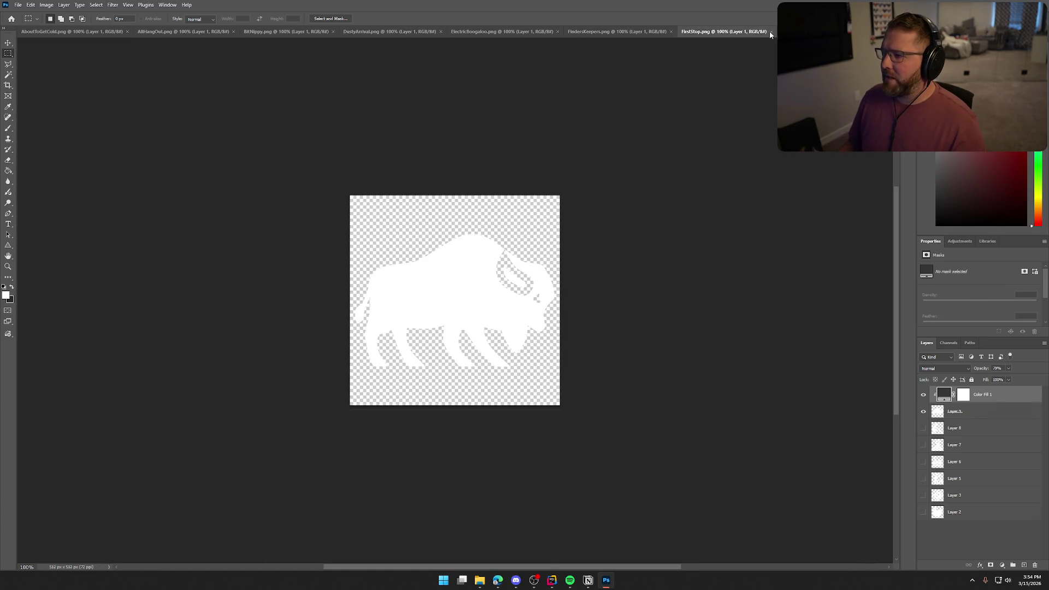
click(629, 32)
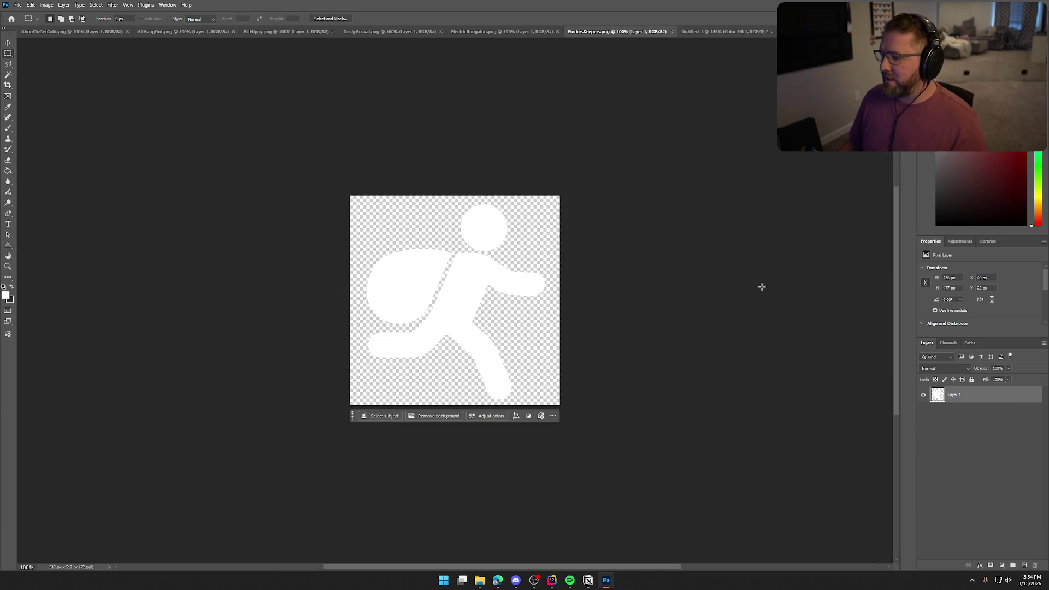
mouse_move(963, 404)
mouse_down()
mouse_move(893, 335)
mouse_move(704, 32)
mouse_move(717, 32)
mouse_move(554, 255)
mouse_move(517, 258)
mouse_up()
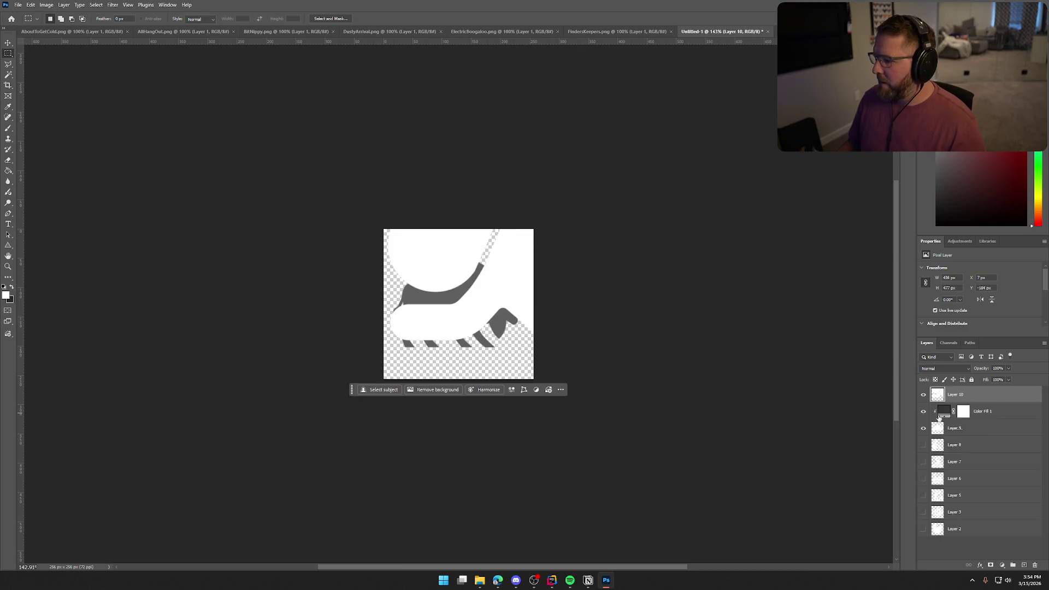
click(924, 429)
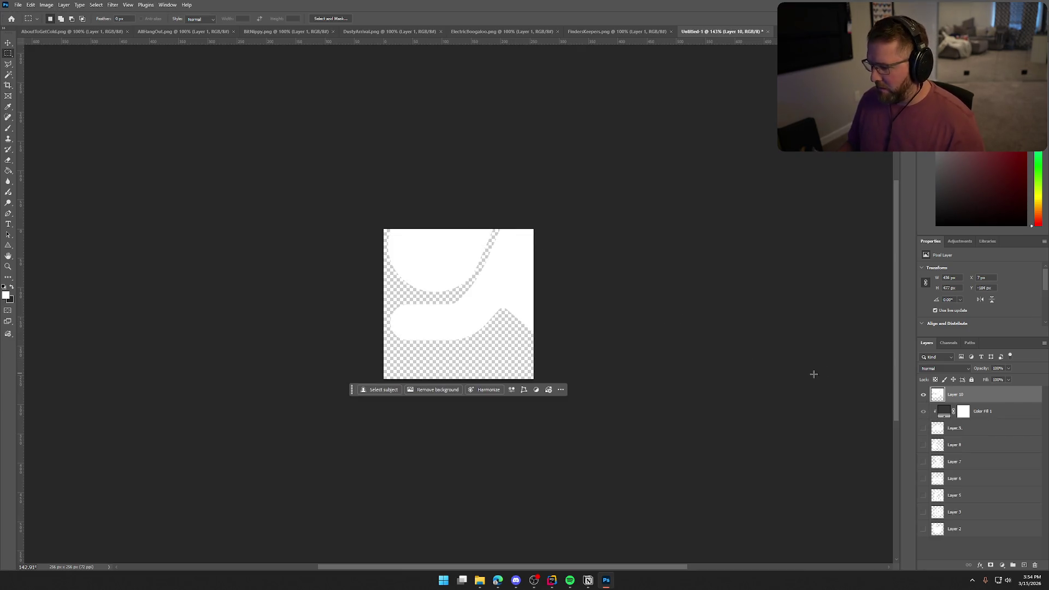
Scale down and position the running figure to fit the icon canvas.
key(ctrl+t)
drag(641, 400, 588, 339)
drag(513, 286, 459, 327)
mouse_move(530, 384)
mouse_down()
mouse_move(528, 370)
mouse_move(539, 377)
mouse_up()
mouse_move(513, 345)
mouse_down()
mouse_move(474, 323)
mouse_move(490, 311)
mouse_move(482, 334)
mouse_up()
key(Escape)
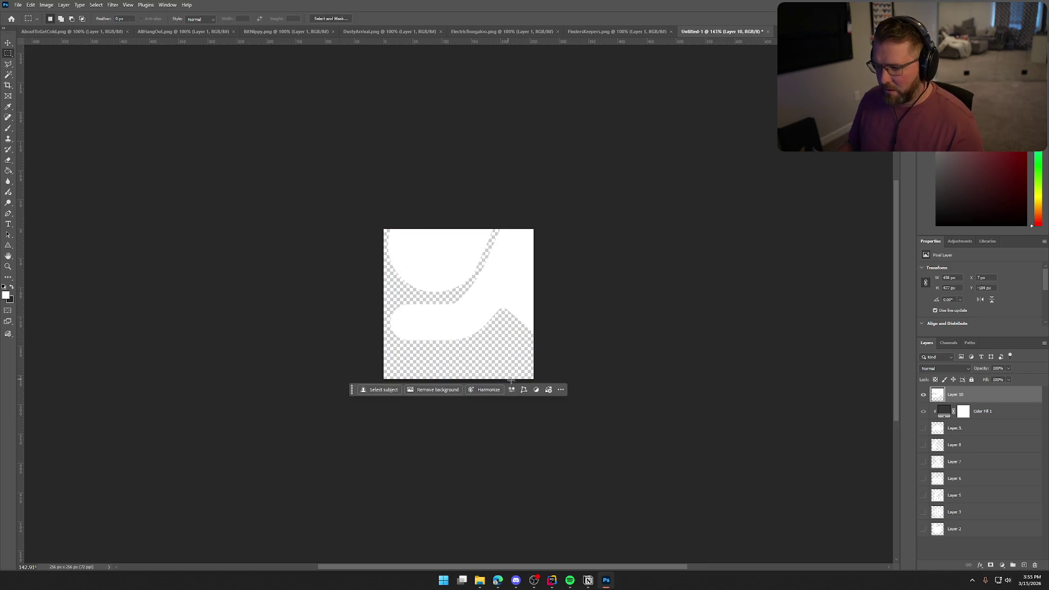
key(ctrl+t)
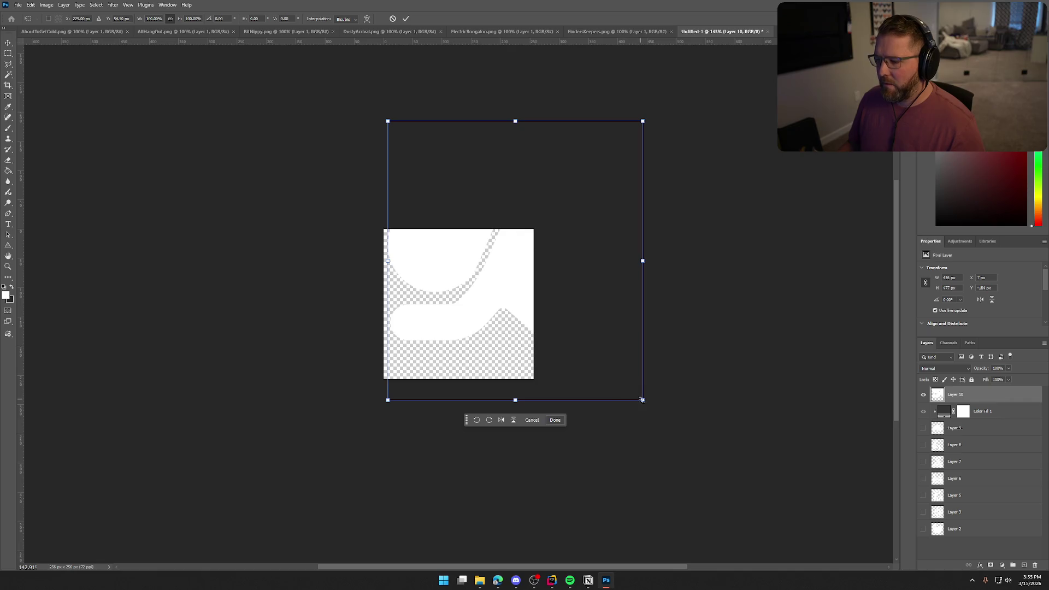
drag(642, 400, 563, 311)
drag(513, 262, 459, 307)
drag(506, 354, 520, 370)
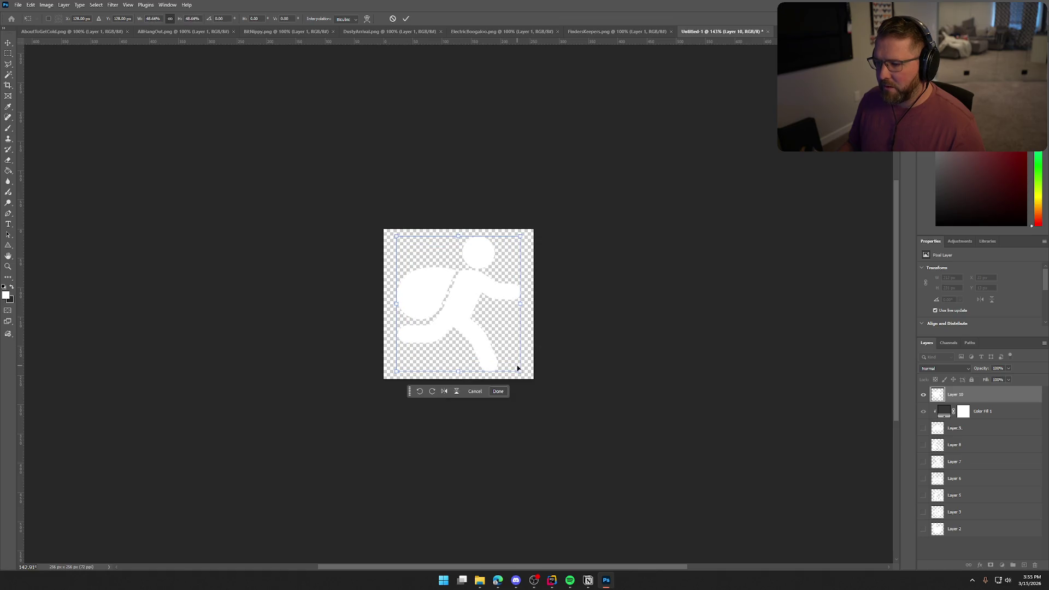
key(Return)
key(m)
Quick-export the white runner icon as PNG, replacing FindersKeepers.png.
click(18, 4)
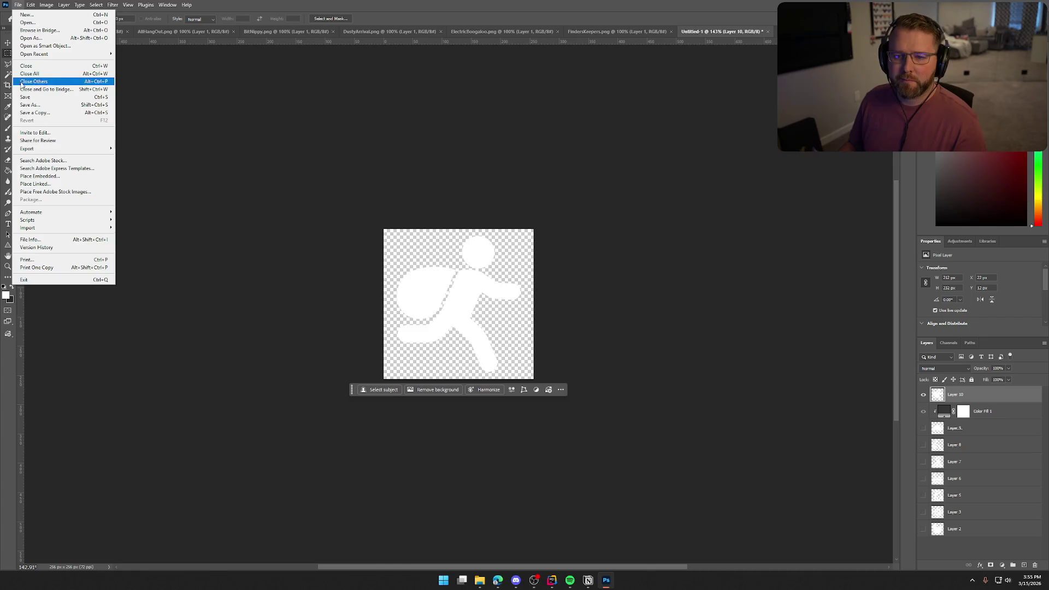
mouse_move(35, 152)
click(142, 149)
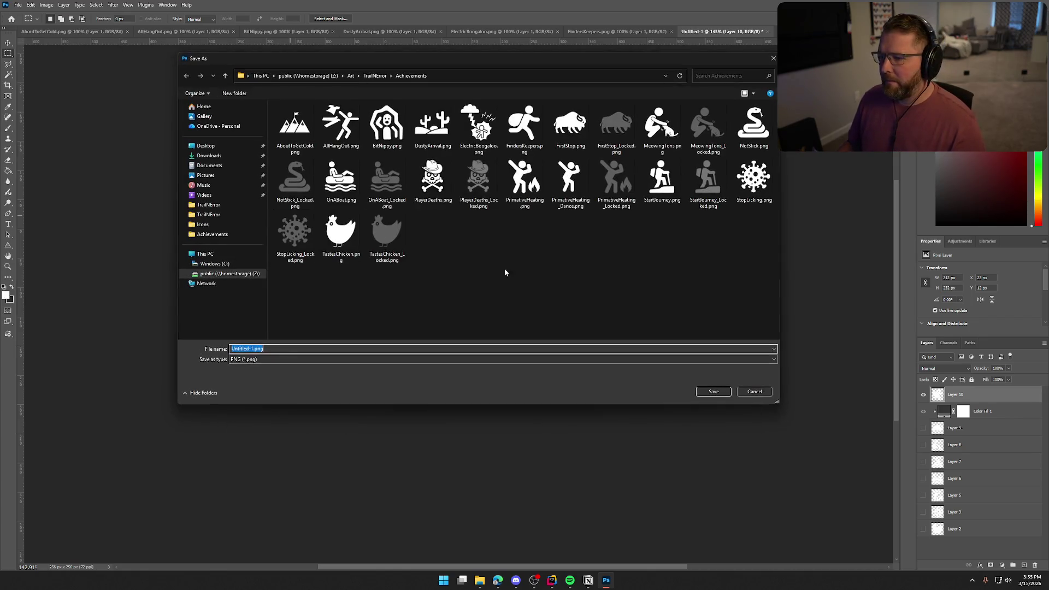
click(524, 127)
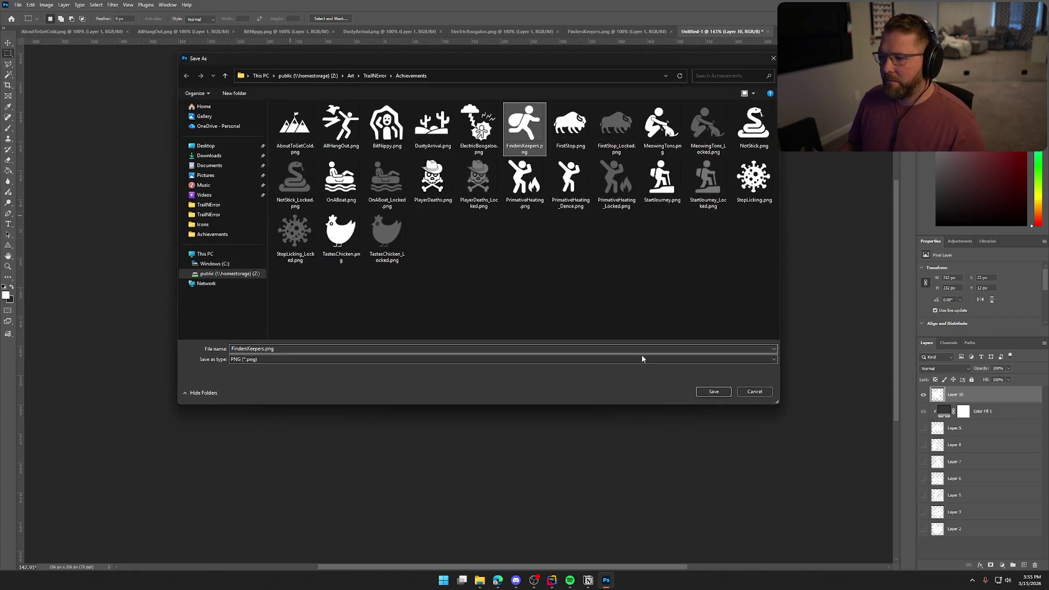
click(713, 392)
click(545, 291)
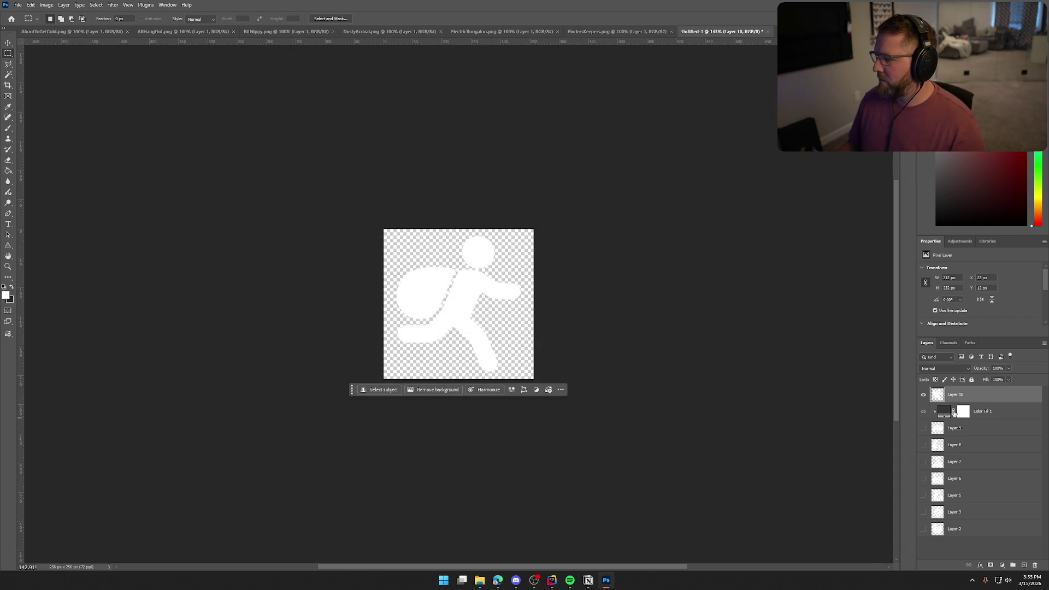
Move Color Fill 1 above the runner layer and clip it to tint the figure grey.
drag(954, 414, 953, 394)
click(923, 395)
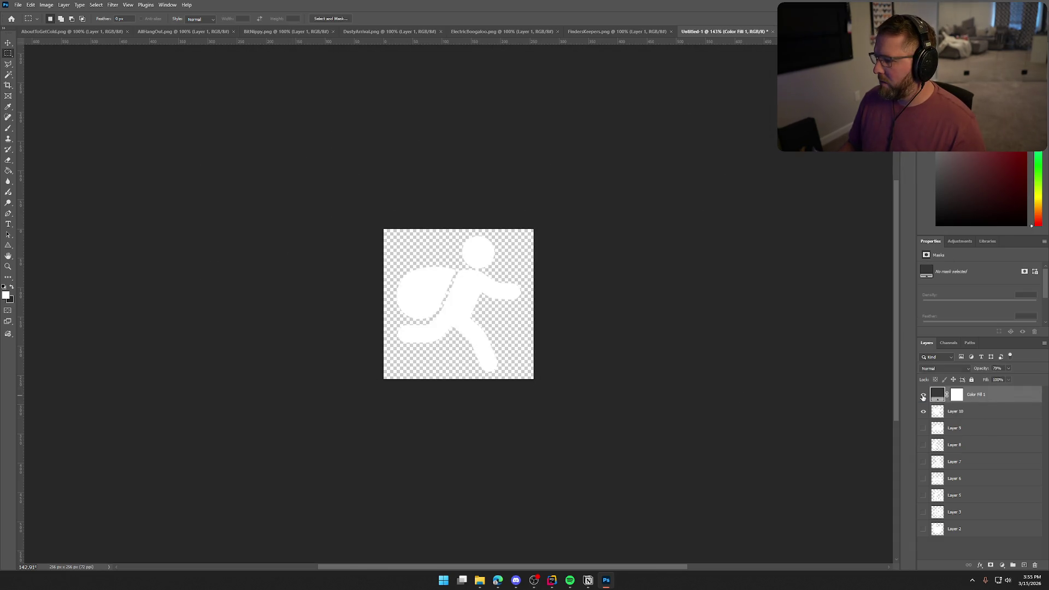
click(923, 395)
key(ctrl+alt+g)
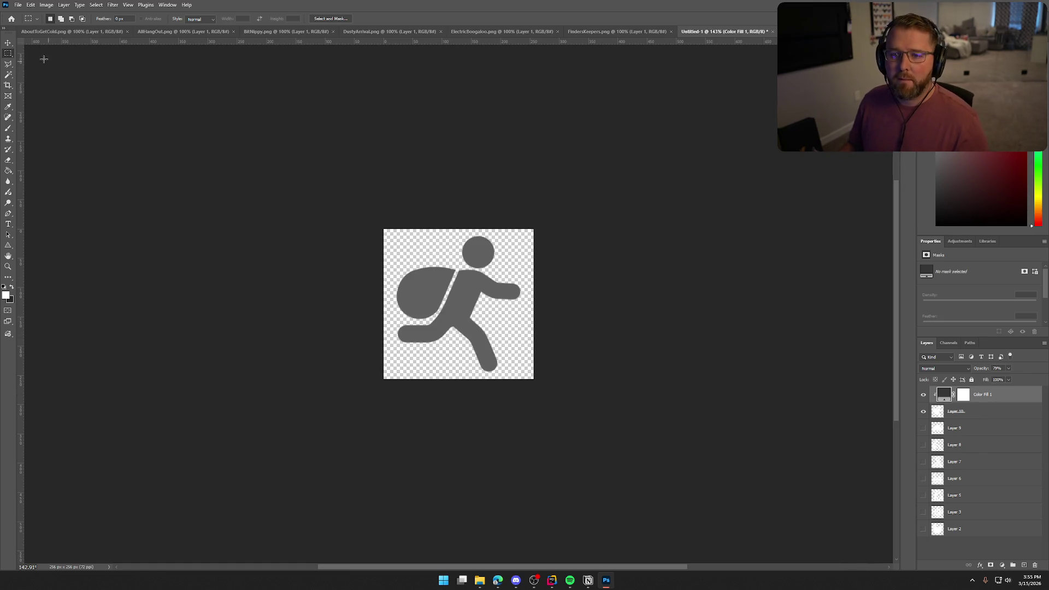
Quick-export the grey runner icon as FindersKeepers_Locked.png.
click(18, 5)
mouse_move(55, 150)
click(142, 151)
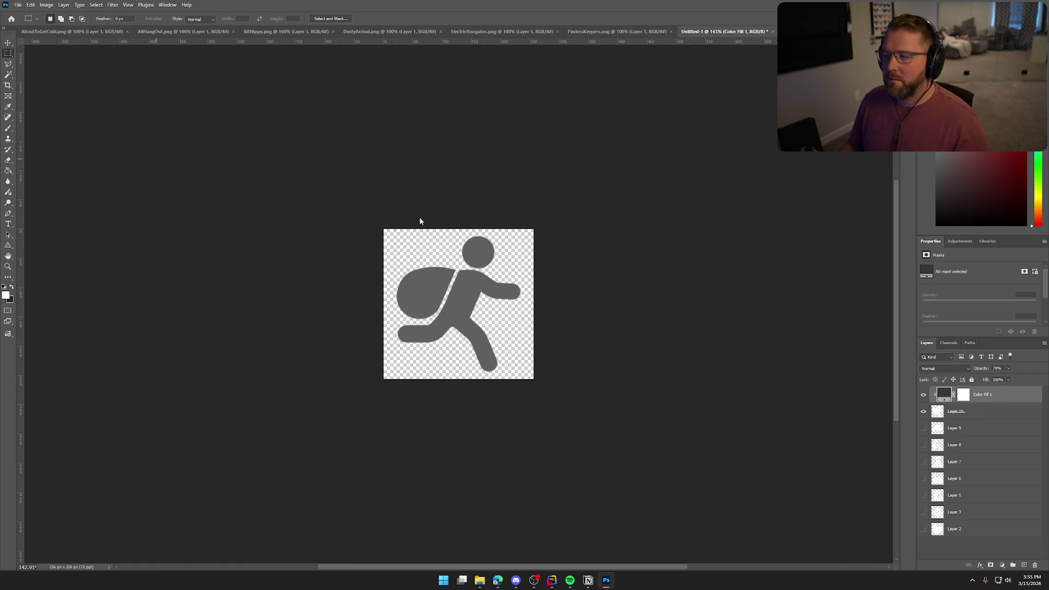
click(525, 128)
click(262, 350)
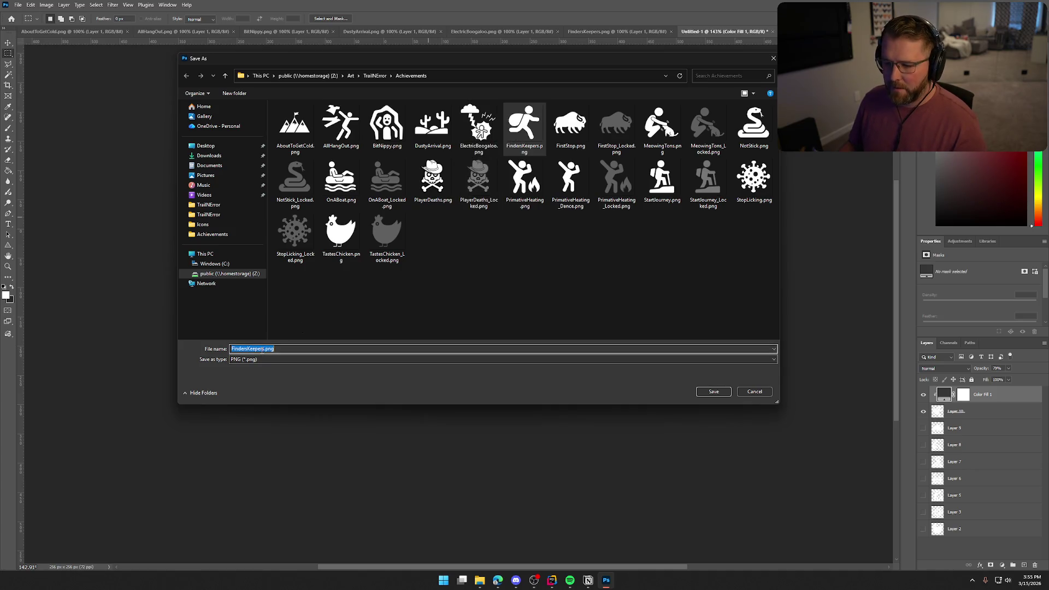
click(263, 349)
text(_Locked)
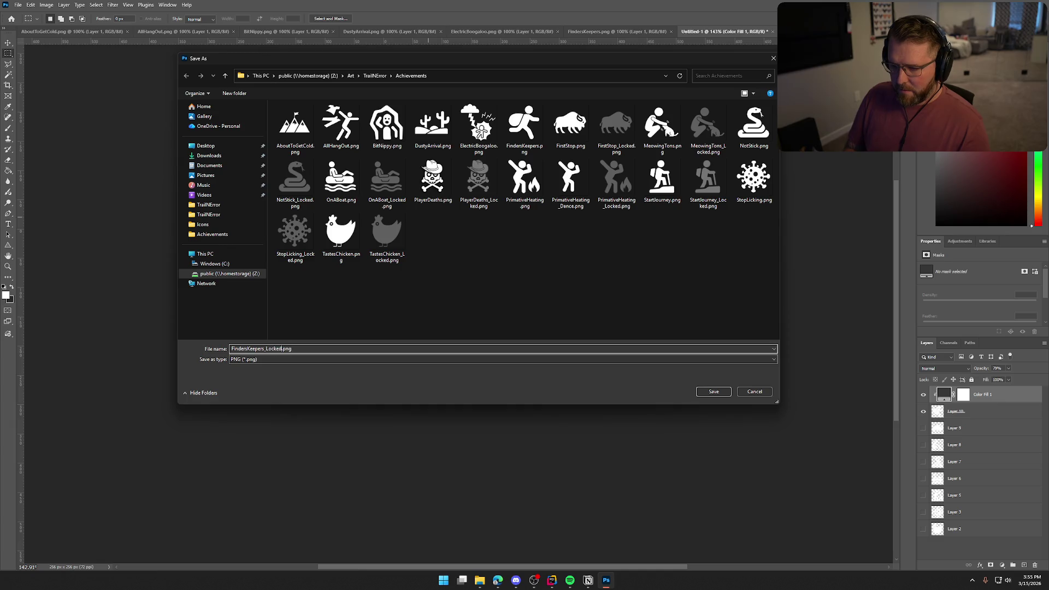
key(Return)
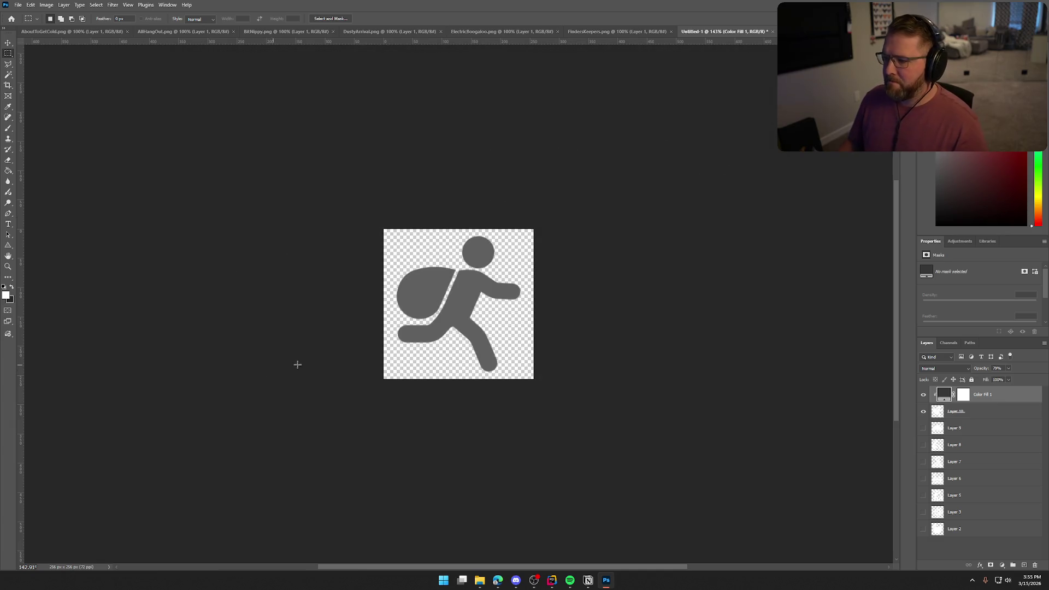
Close the FindersKeepers document and copy the lightning artwork into Untitled-1.
click(637, 31)
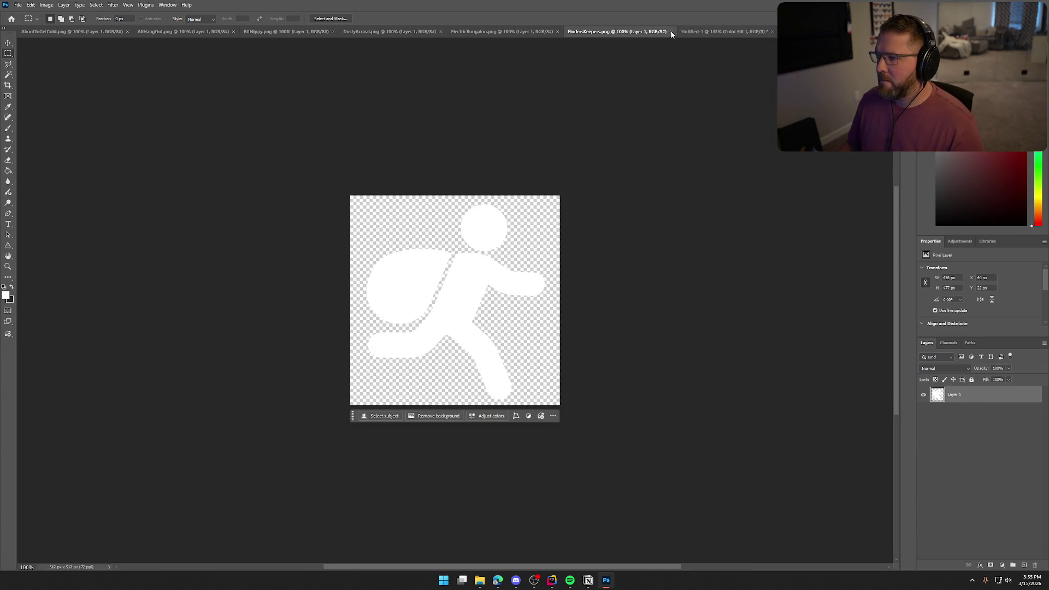
key(ctrl+w)
mouse_move(937, 393)
mouse_down()
mouse_move(852, 131)
mouse_move(612, 37)
mouse_move(519, 353)
mouse_up()
Scale the lightning artwork to about 44% to fit the canvas and hide the runner layer.
key(ctrl+t)
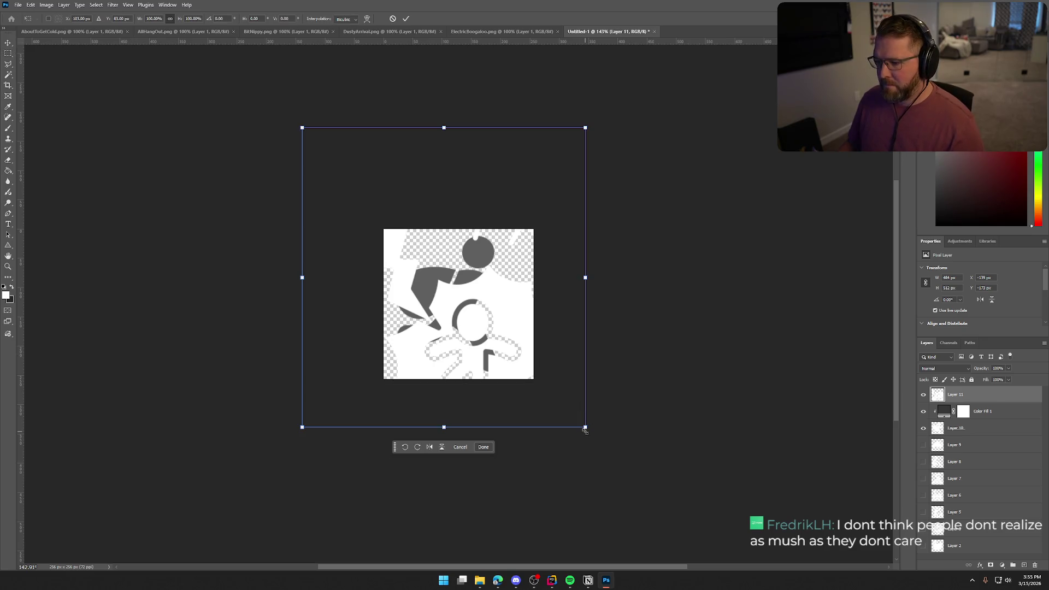
drag(585, 428, 505, 377)
mouse_move(476, 311)
mouse_down()
mouse_move(495, 359)
mouse_move(493, 344)
mouse_move(525, 373)
mouse_move(509, 354)
mouse_up()
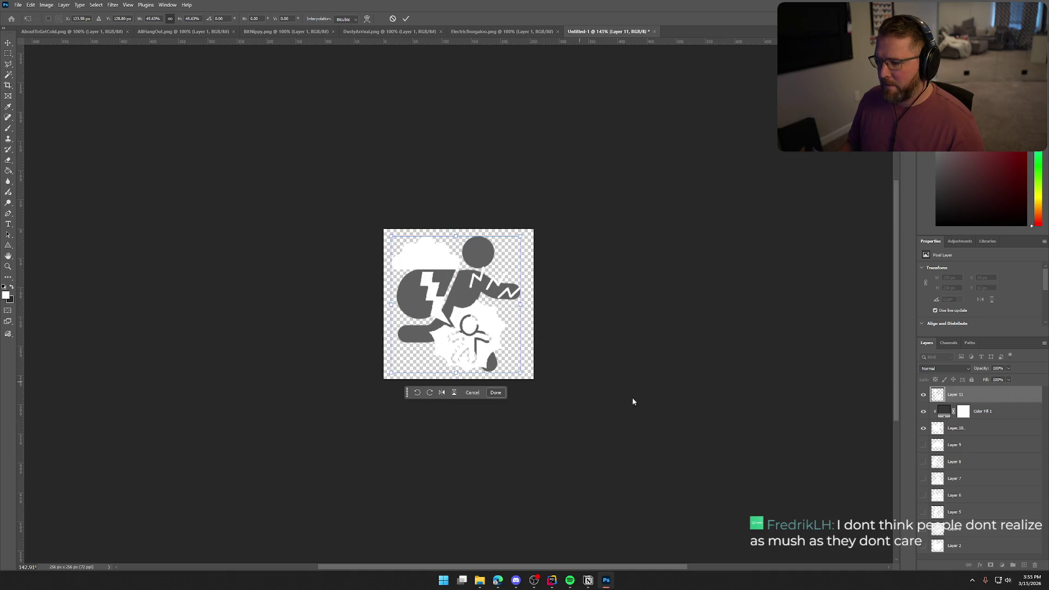
click(922, 427)
key(Return)
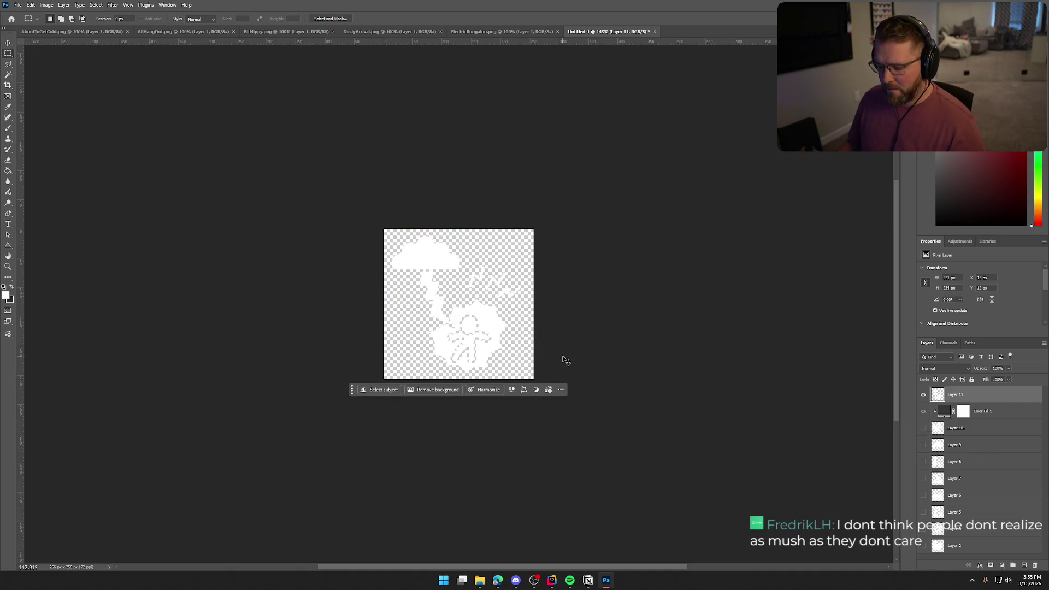
key(ctrl+t)
mouse_move(494, 349)
mouse_down()
mouse_move(541, 359)
mouse_move(525, 375)
mouse_up()
key(Return)
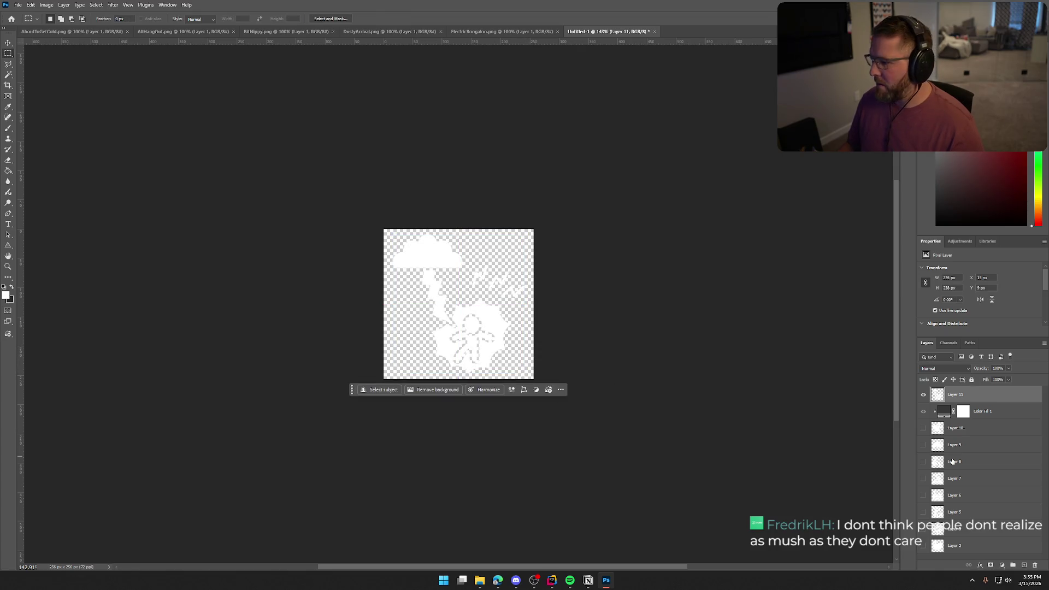
Quick-export the white lightning icon as PNG, replacing ElectricBoogaloo.png.
click(18, 5)
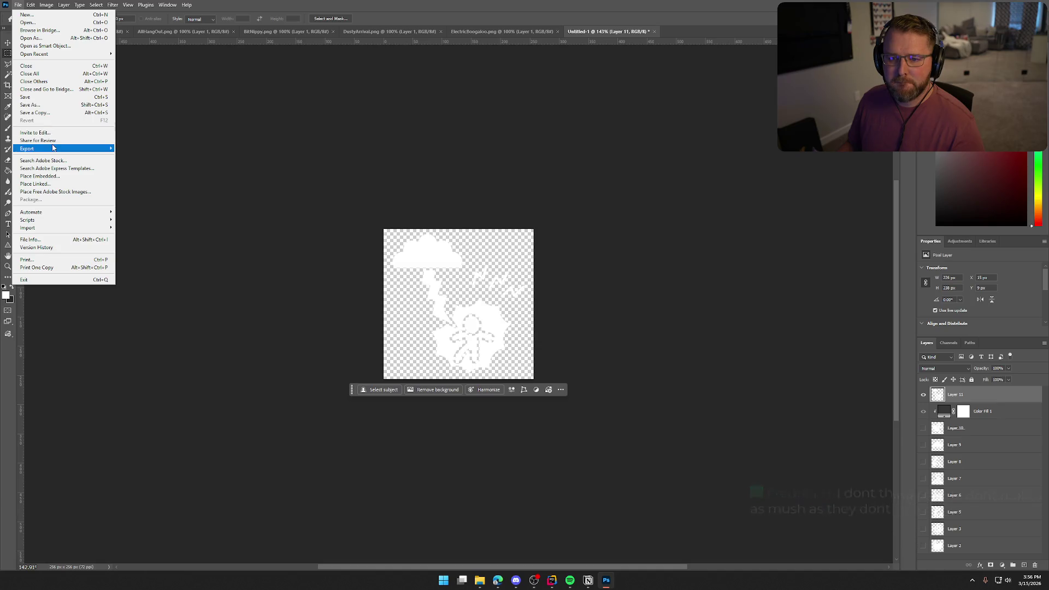
mouse_move(60, 145)
click(153, 146)
click(479, 128)
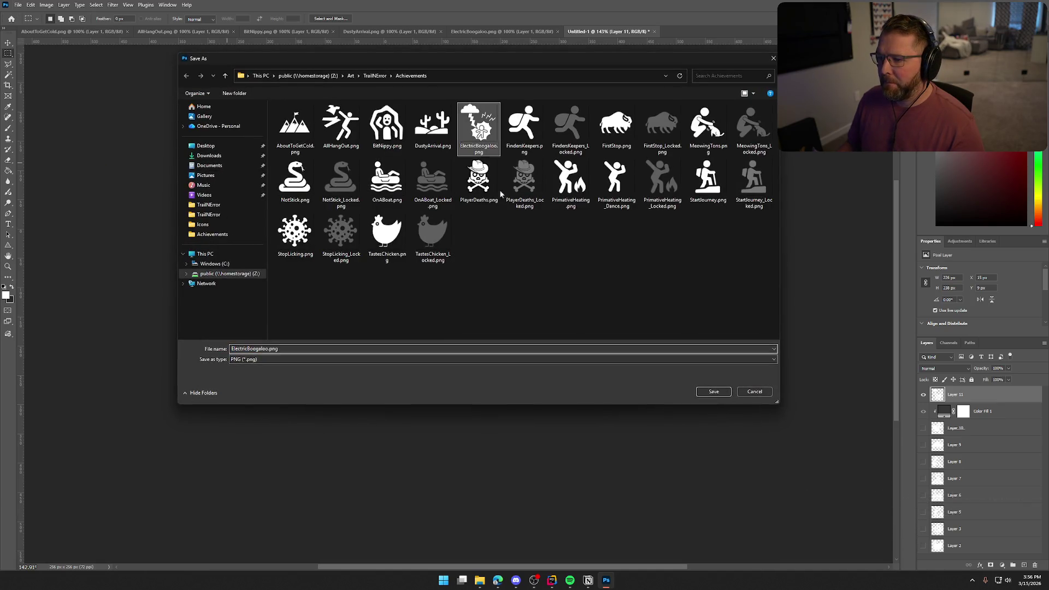
click(697, 391)
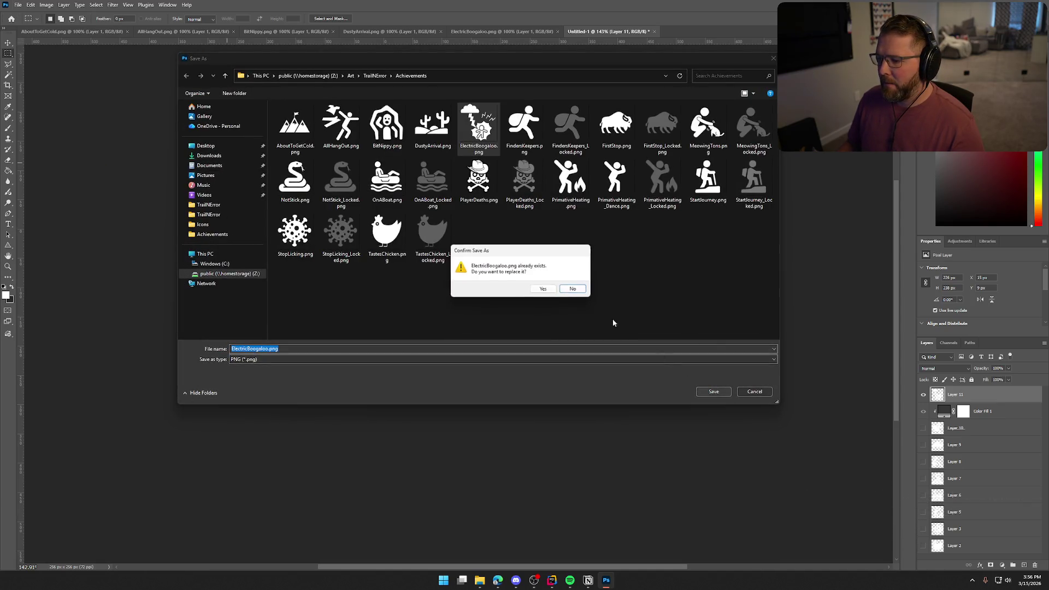
click(542, 292)
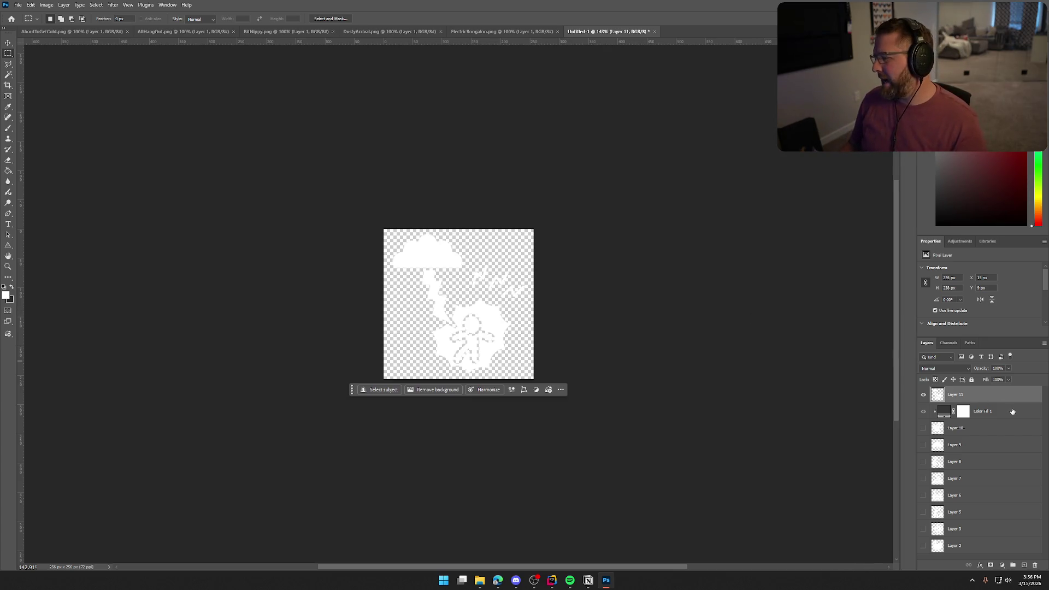
Clip Color Fill 1 to the lightning layer and export it as ElectricBoogaloo_Locked.png.
drag(1011, 411, 983, 390)
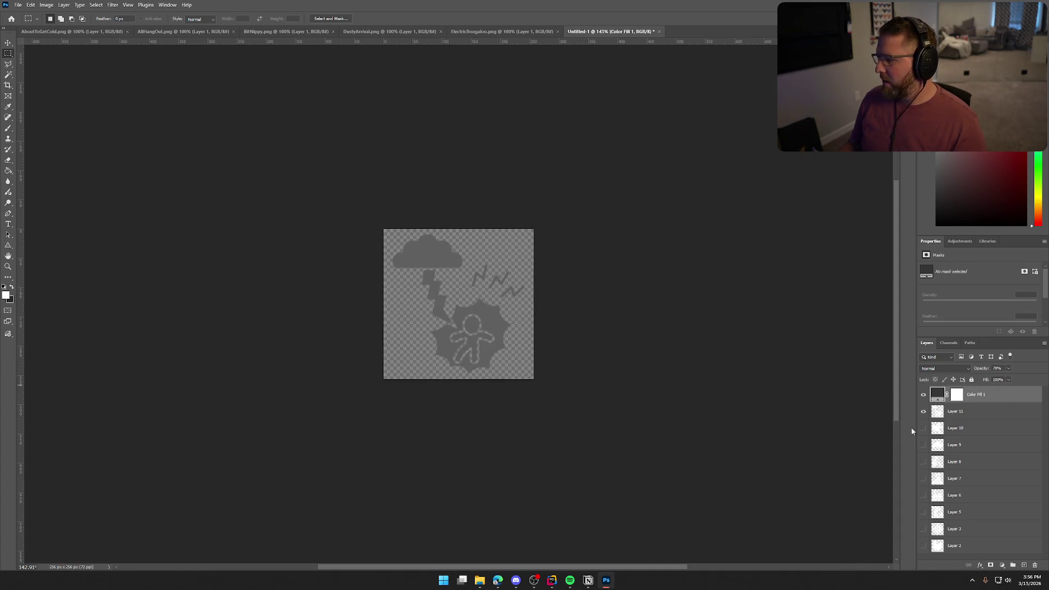
alt+click(969, 408)
click(11, 9)
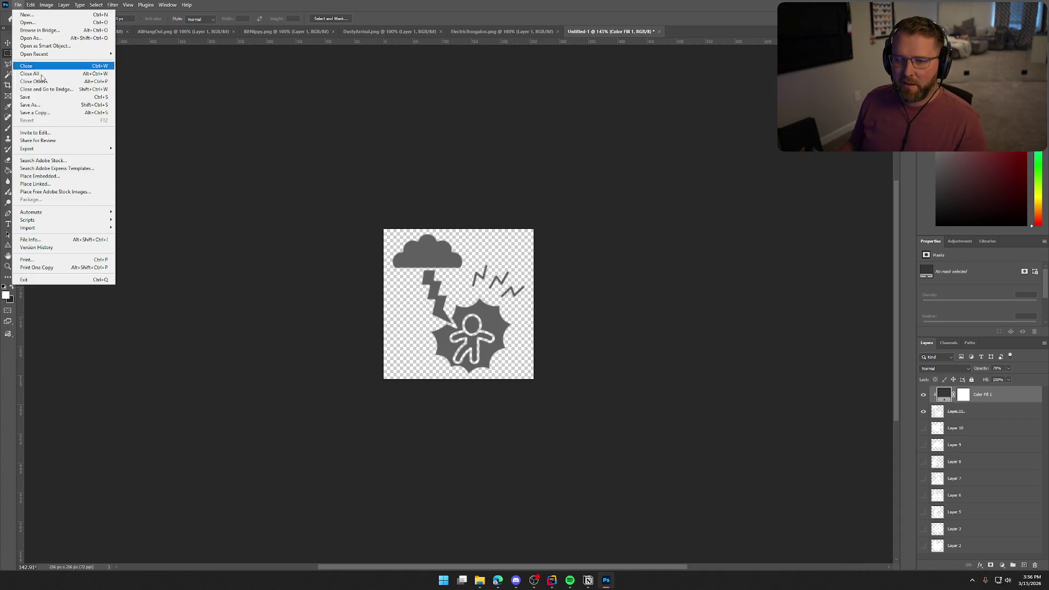
mouse_move(55, 146)
click(143, 148)
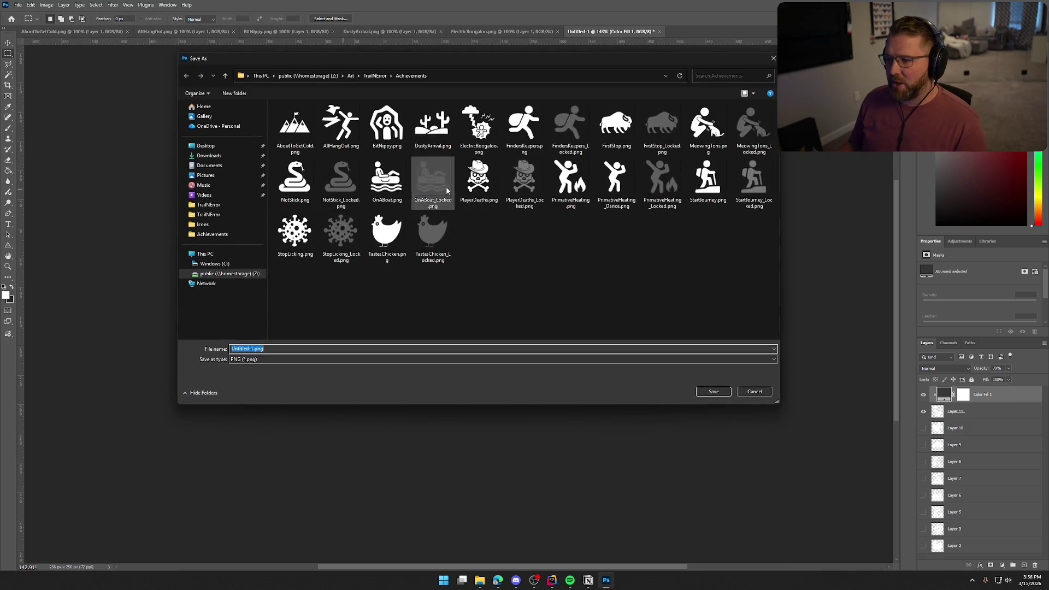
click(479, 129)
click(268, 349)
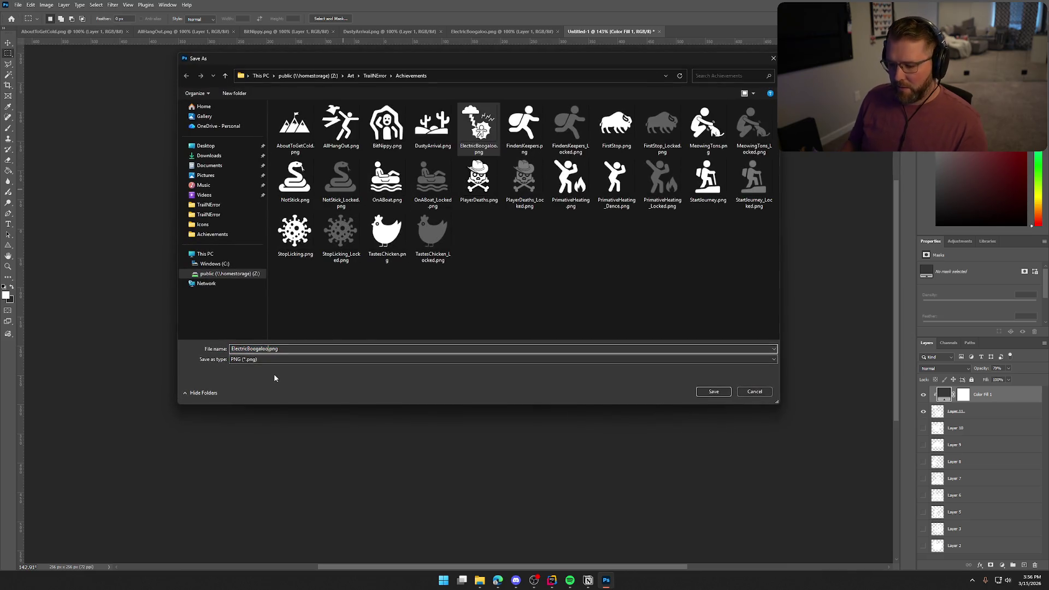
text(_Locked)
key(Return)
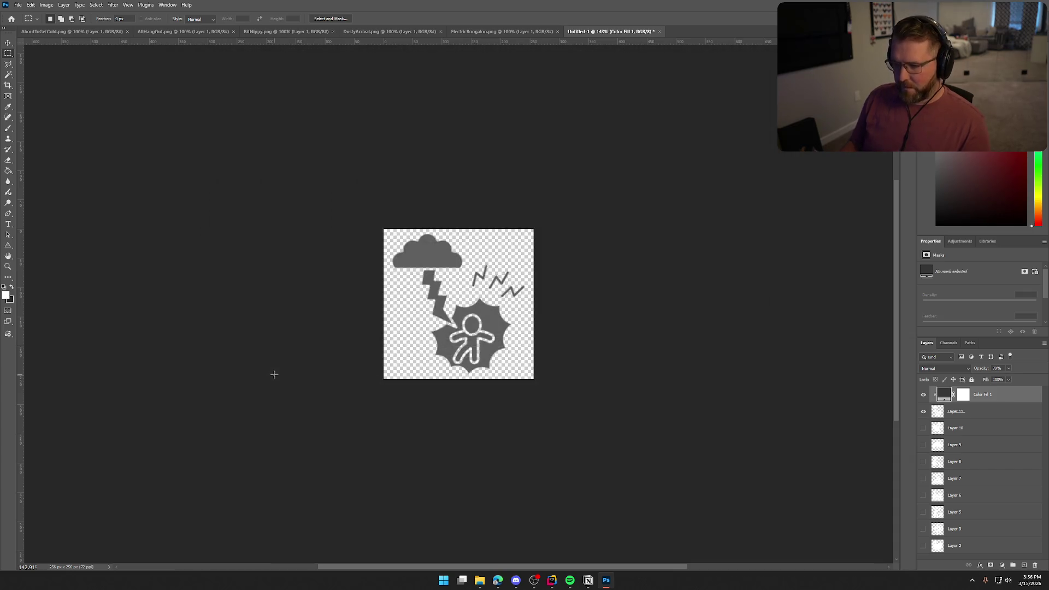
Copy the cactus artwork into Untitled-1, scale it to about 46%, and hide the lightning layer.
click(557, 31)
click(408, 33)
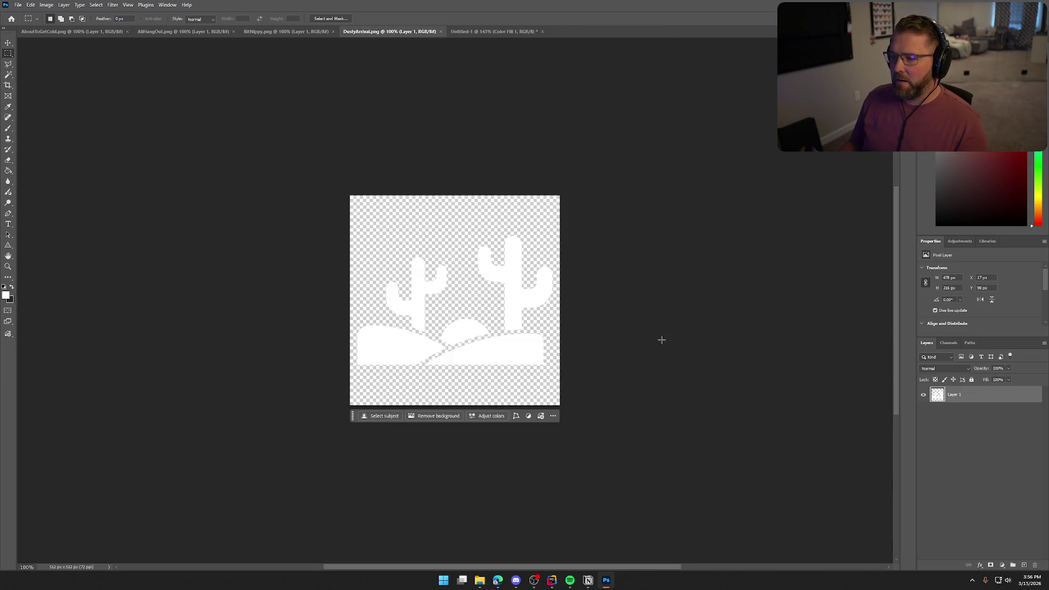
mouse_move(943, 403)
mouse_down()
mouse_move(526, 42)
mouse_move(461, 31)
mouse_move(458, 272)
mouse_up()
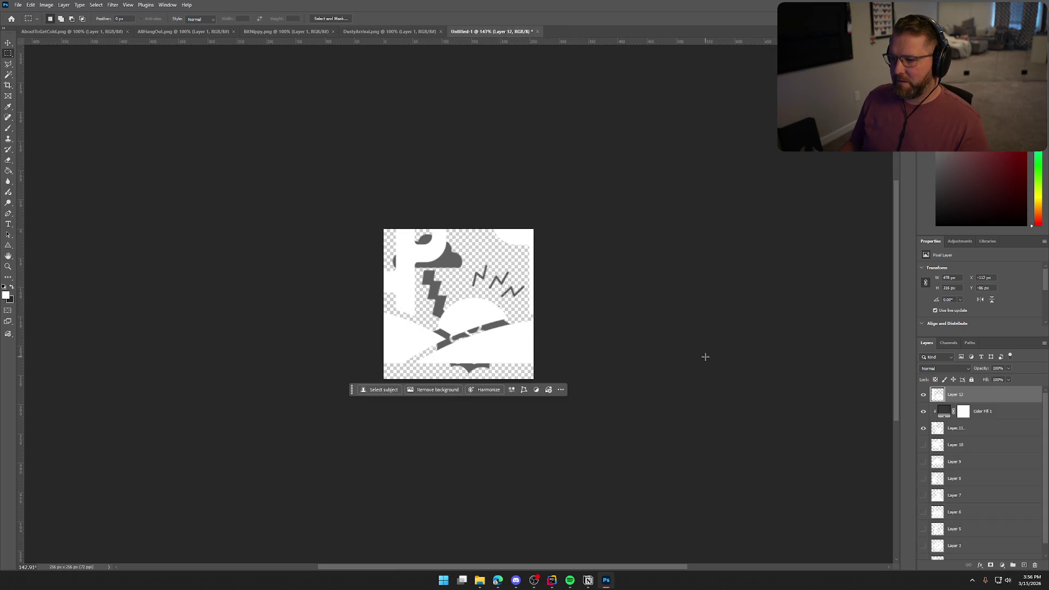
click(924, 427)
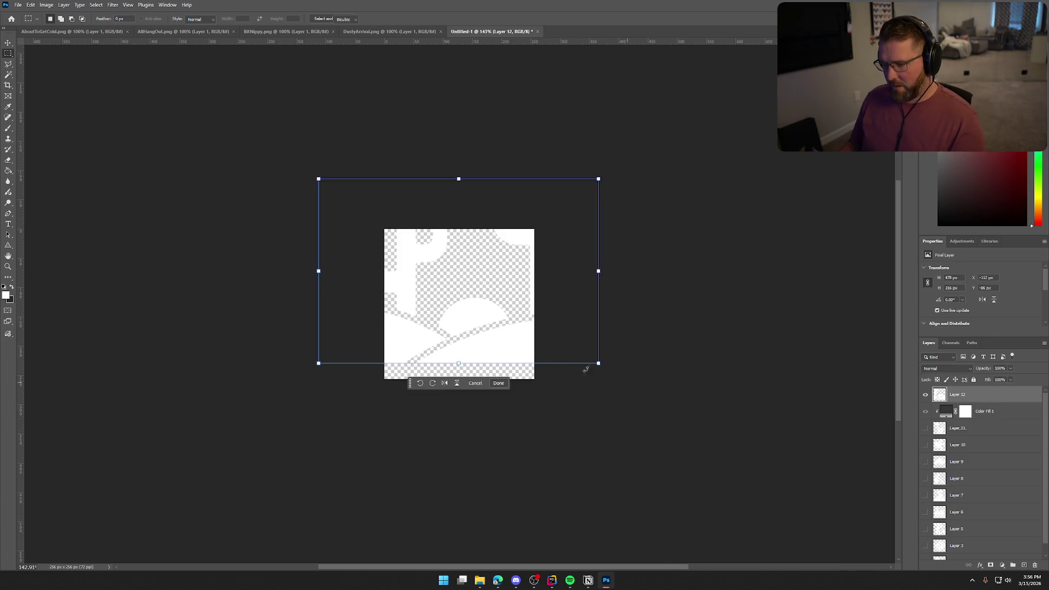
key(ctrl+t)
mouse_move(599, 362)
mouse_down()
mouse_move(536, 302)
mouse_move(501, 321)
mouse_move(507, 336)
mouse_move(540, 337)
mouse_move(529, 351)
mouse_up()
key(Return)
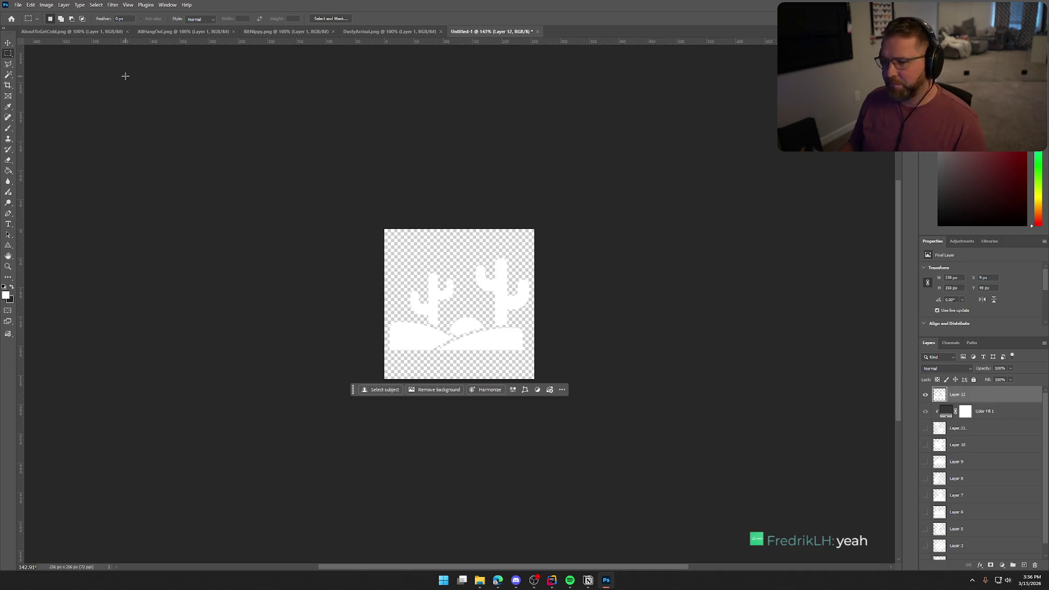
Quick-export the white cactus icon as PNG, replacing DustyArrival.png.
click(18, 5)
mouse_move(49, 145)
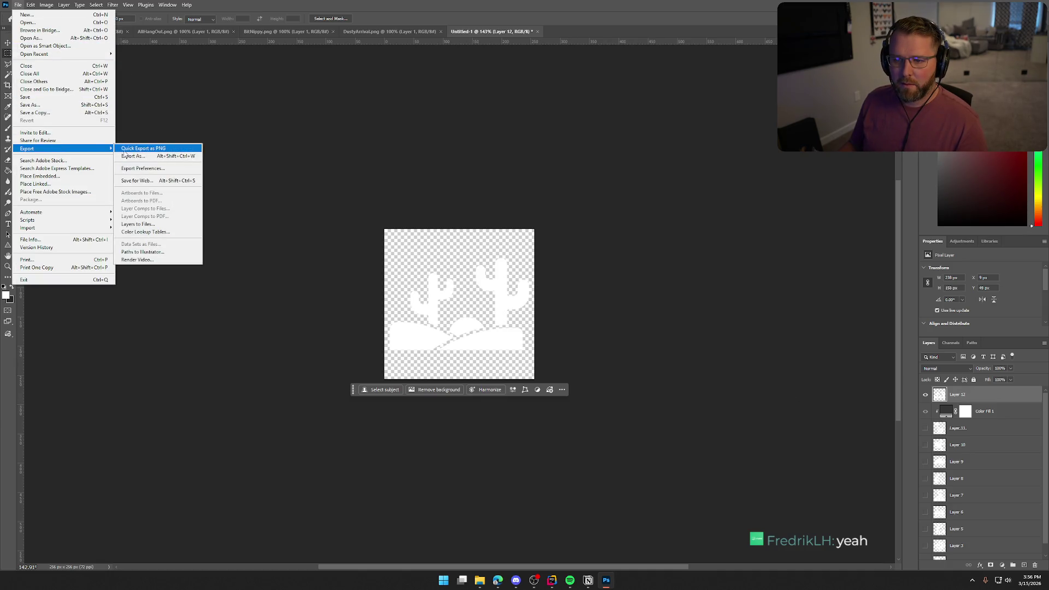
click(143, 148)
click(432, 124)
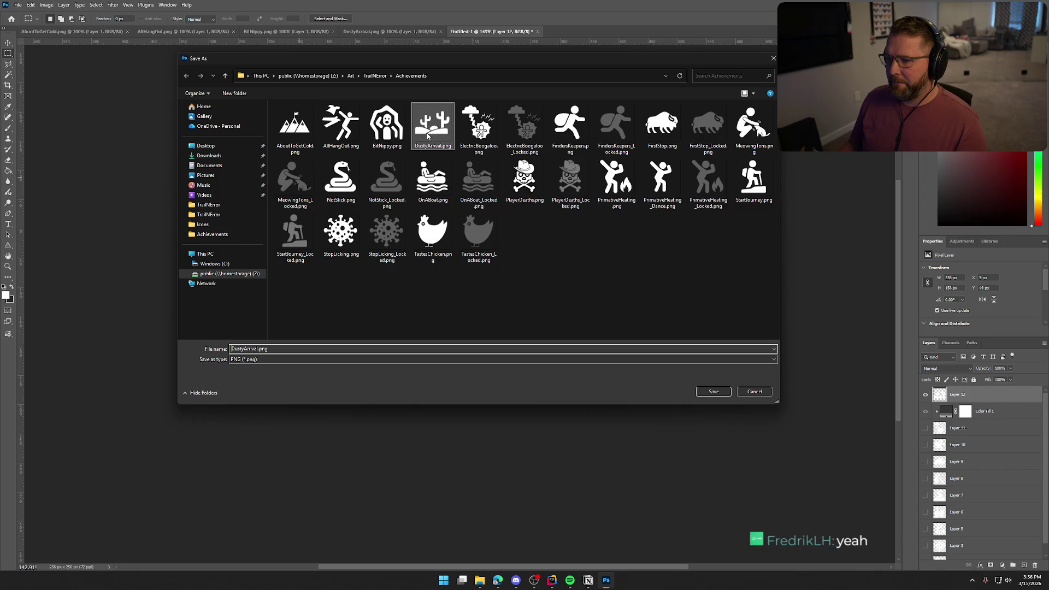
click(710, 391)
click(544, 290)
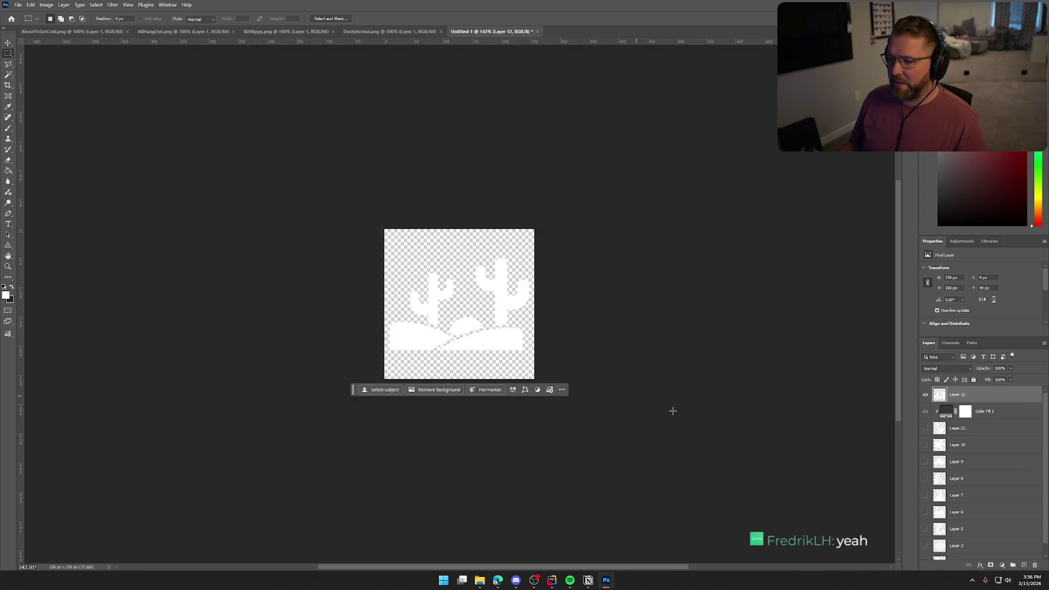
Move Color Fill 1 above the cactus layer and clip it to turn the icon grey.
click(942, 418)
drag(1004, 415, 968, 399)
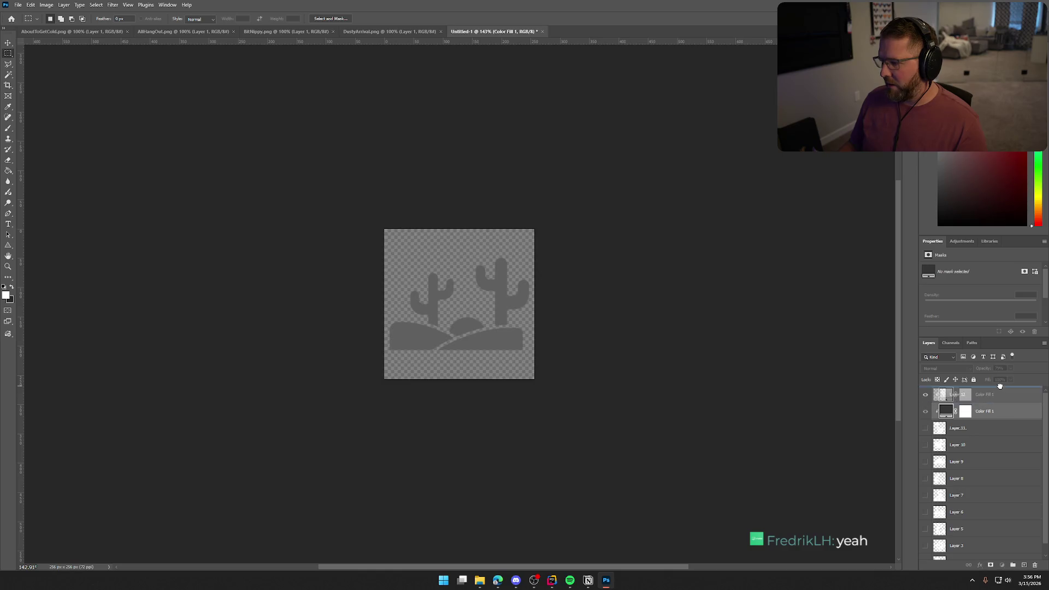
alt+click(967, 403)
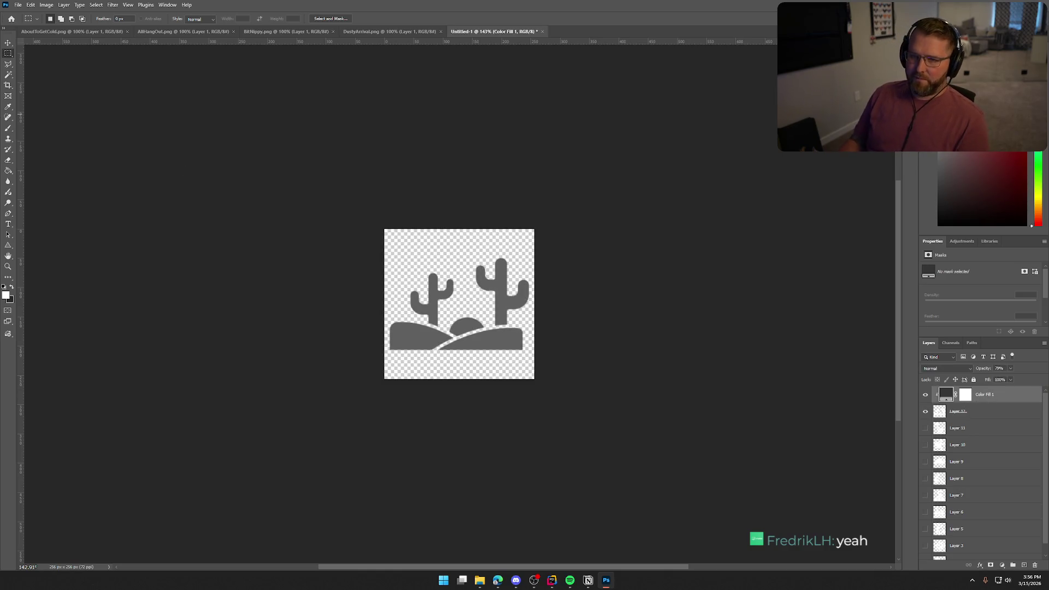
Quick-export the grey cactus icon as DustyArrival_Locked.png.
click(18, 5)
mouse_move(71, 148)
click(142, 148)
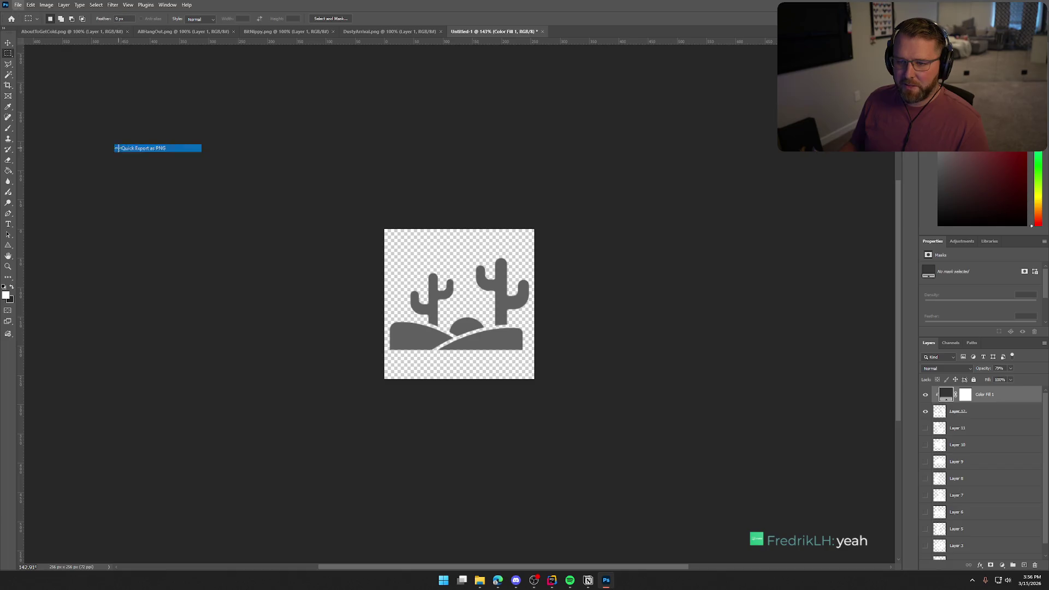
click(432, 124)
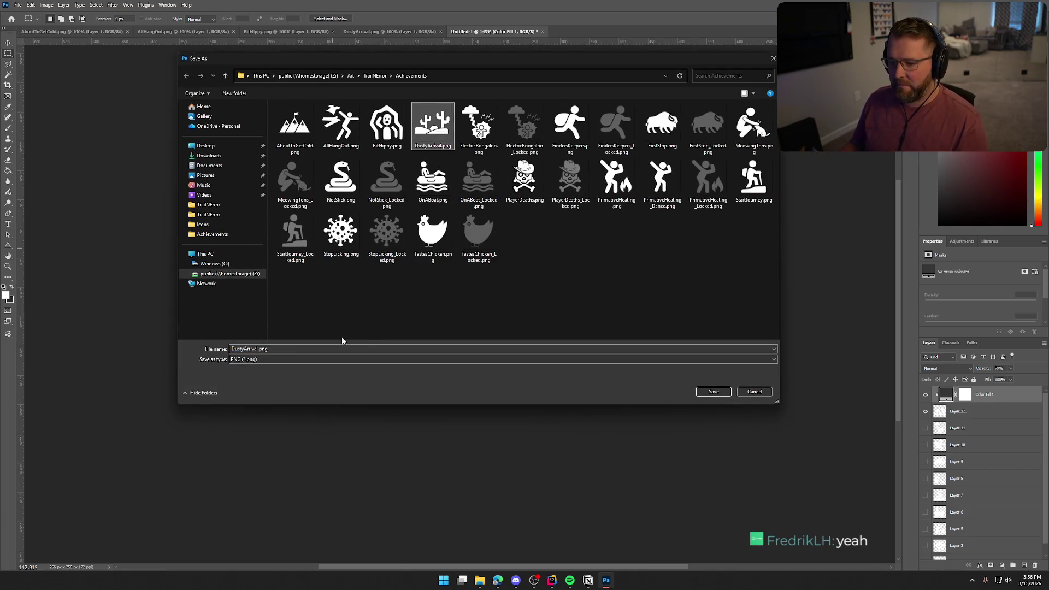
click(258, 349)
text(_Locked)
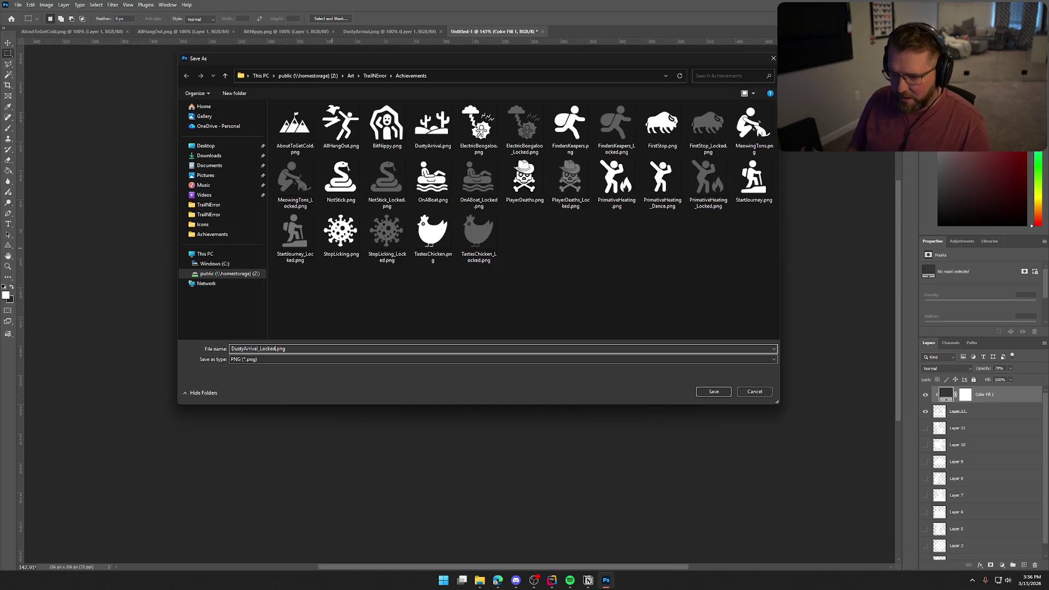
key(Return)
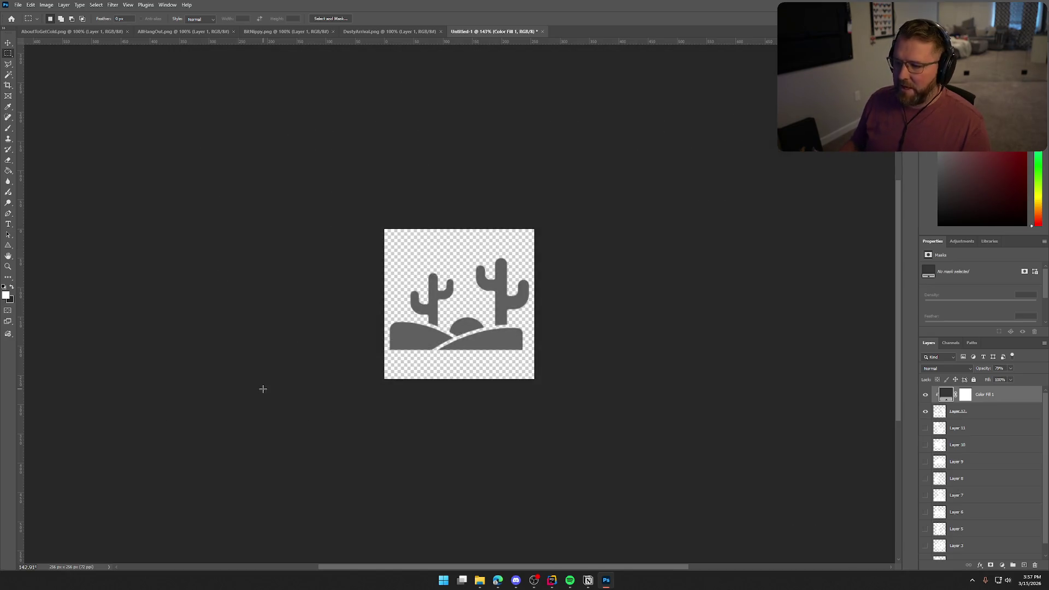
click(382, 31)
Copy the BitNippy figure into the composite document, shrink it to fit, and hide the cactus layer.
click(440, 31)
click(282, 32)
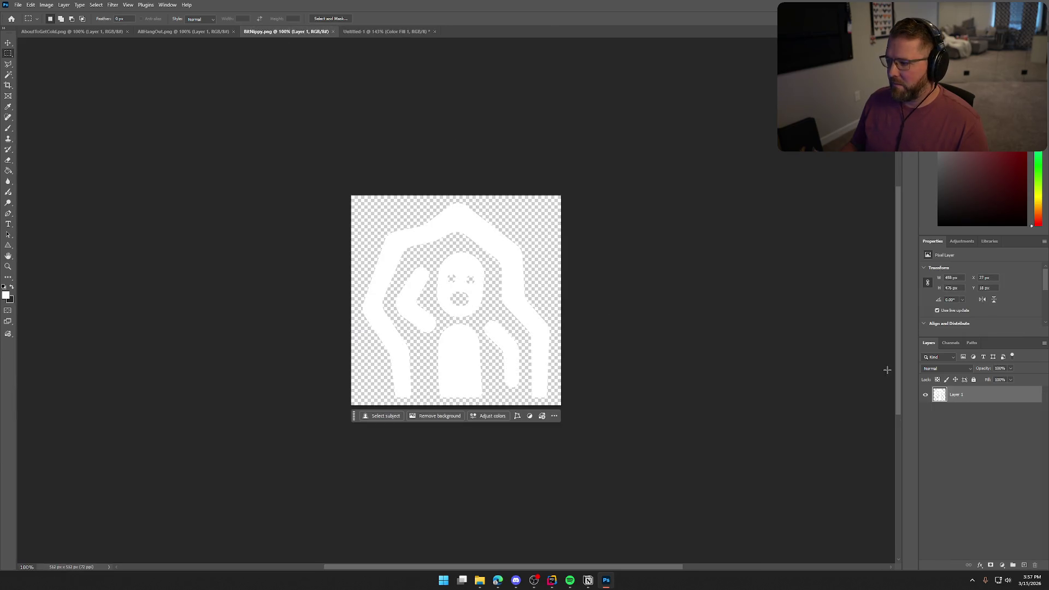
mouse_move(944, 397)
mouse_down()
mouse_move(382, 31)
mouse_move(458, 315)
mouse_move(549, 338)
mouse_up()
key(ctrl+t)
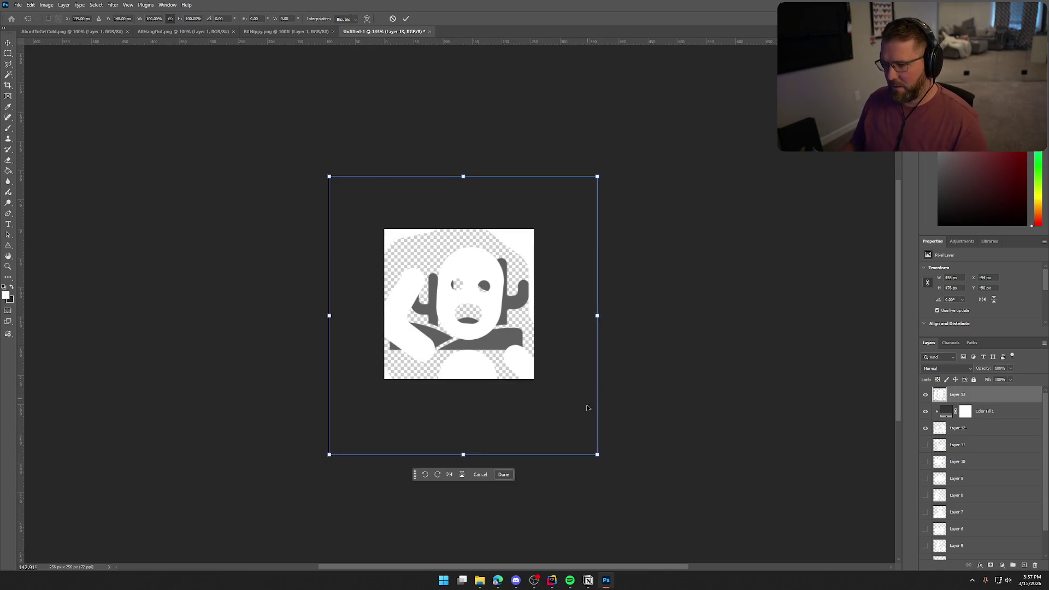
mouse_move(597, 455)
mouse_down()
mouse_move(509, 349)
mouse_move(469, 358)
mouse_move(525, 372)
mouse_up()
key(Return)
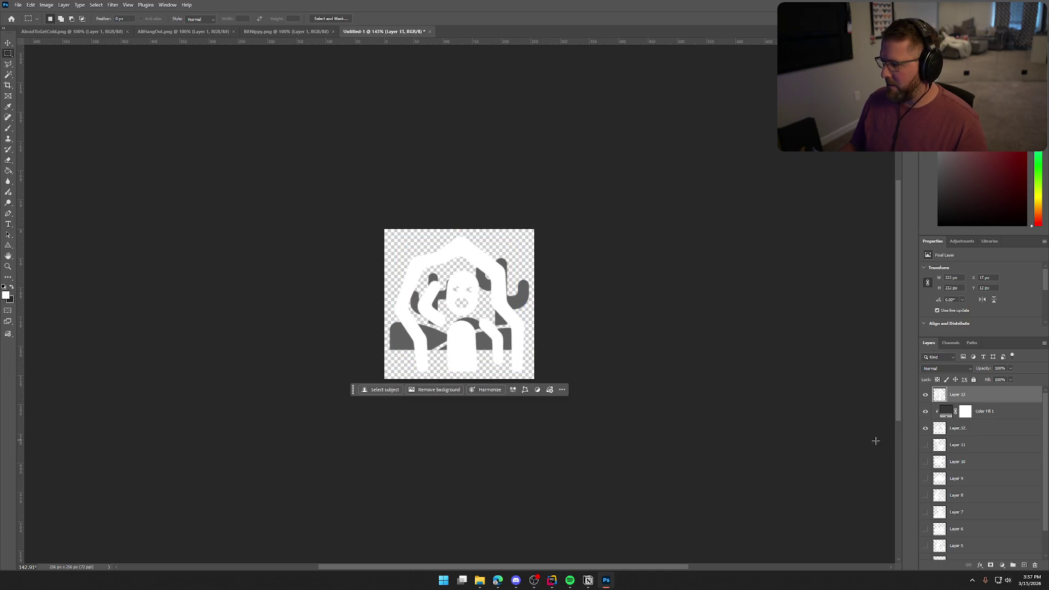
click(926, 429)
Quick-export the white figure as PNG, overwriting BitNippy.png.
click(18, 5)
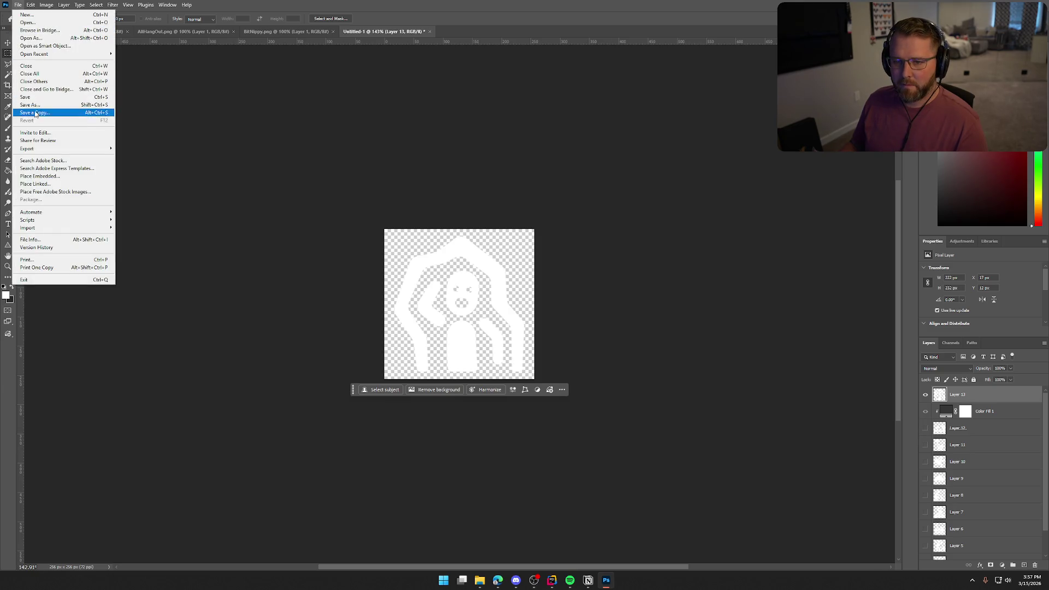
mouse_move(60, 150)
click(136, 150)
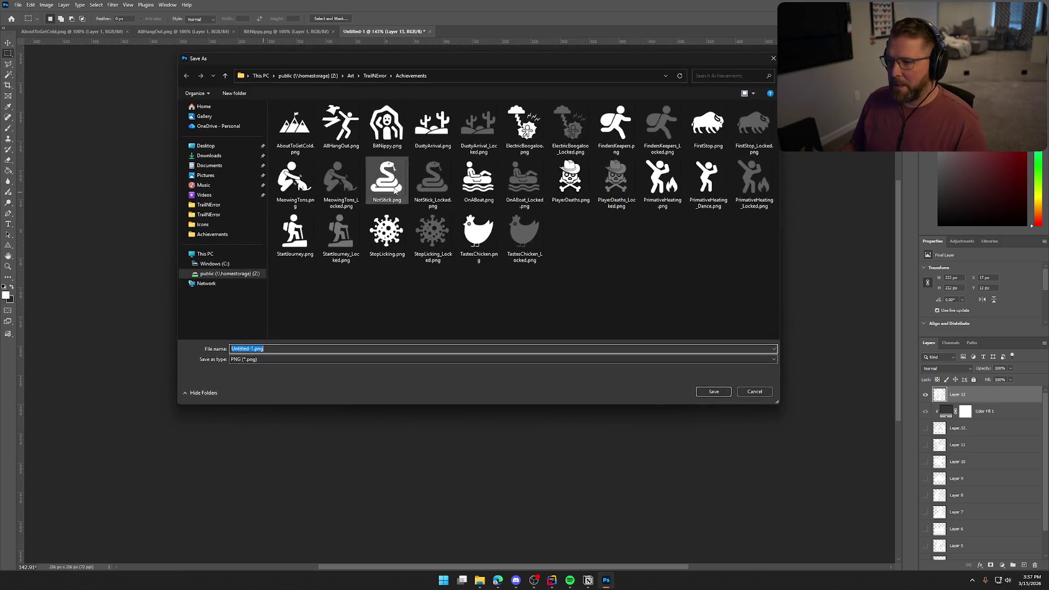
key(Return)
key(Return)
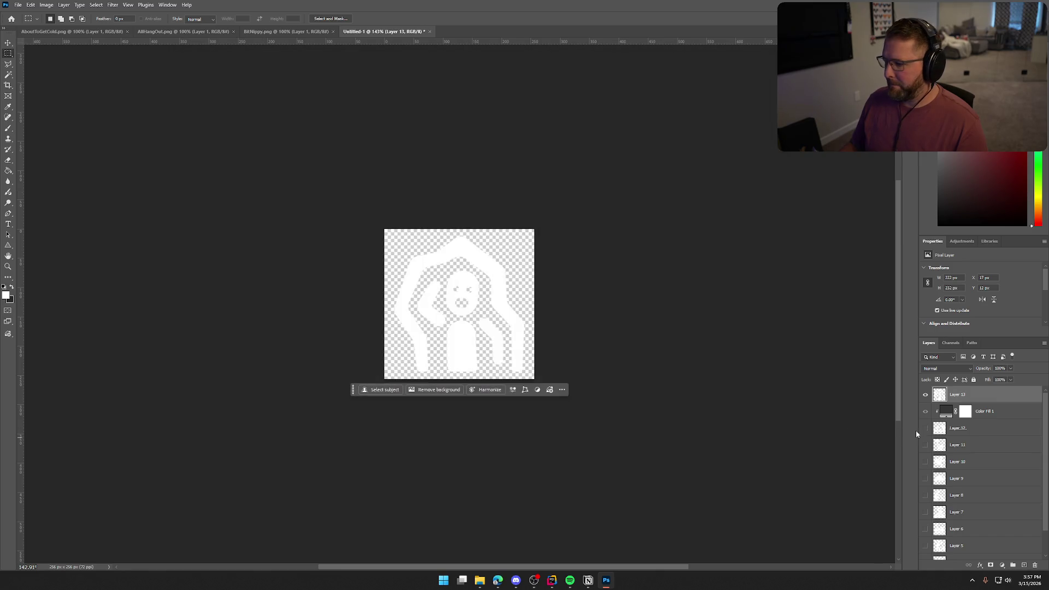
Clip Color Fill 1 to the figure layer and export it as BitNippy_Locked.png.
drag(1004, 412, 1000, 390)
key(ctrl+alt+g)
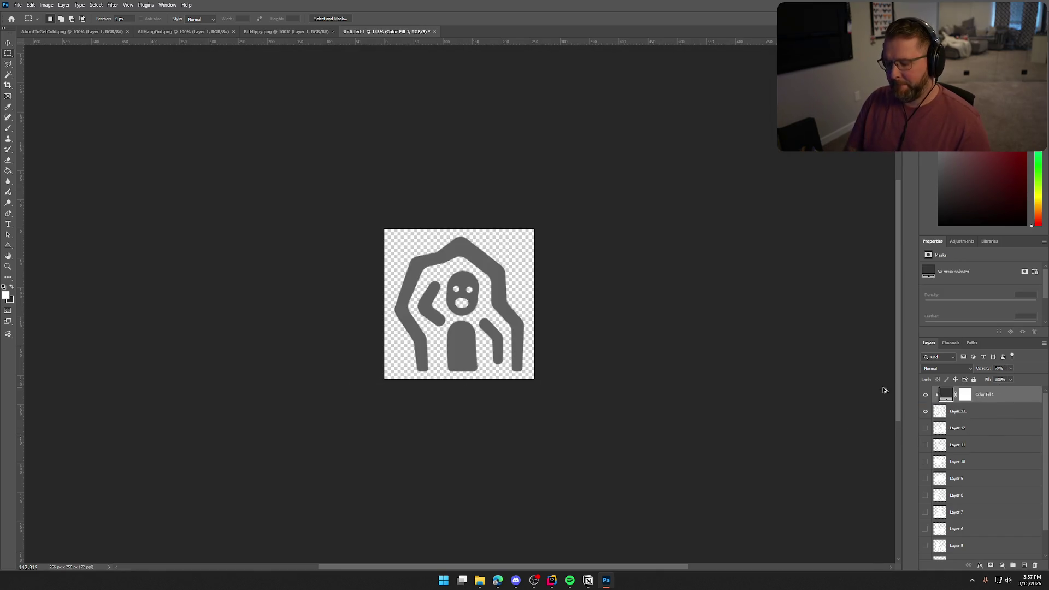
click(18, 5)
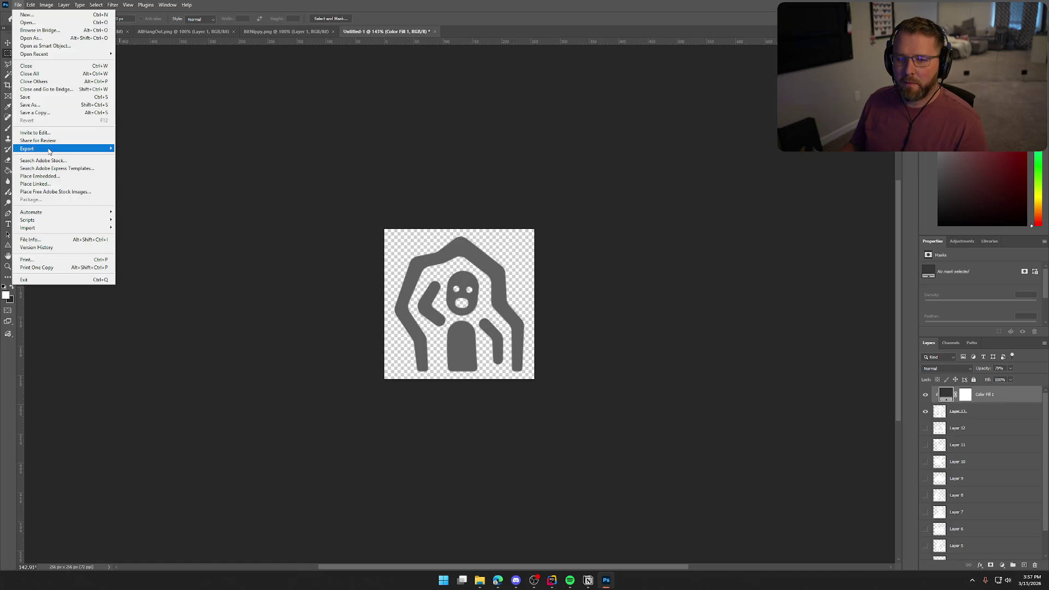
click(127, 152)
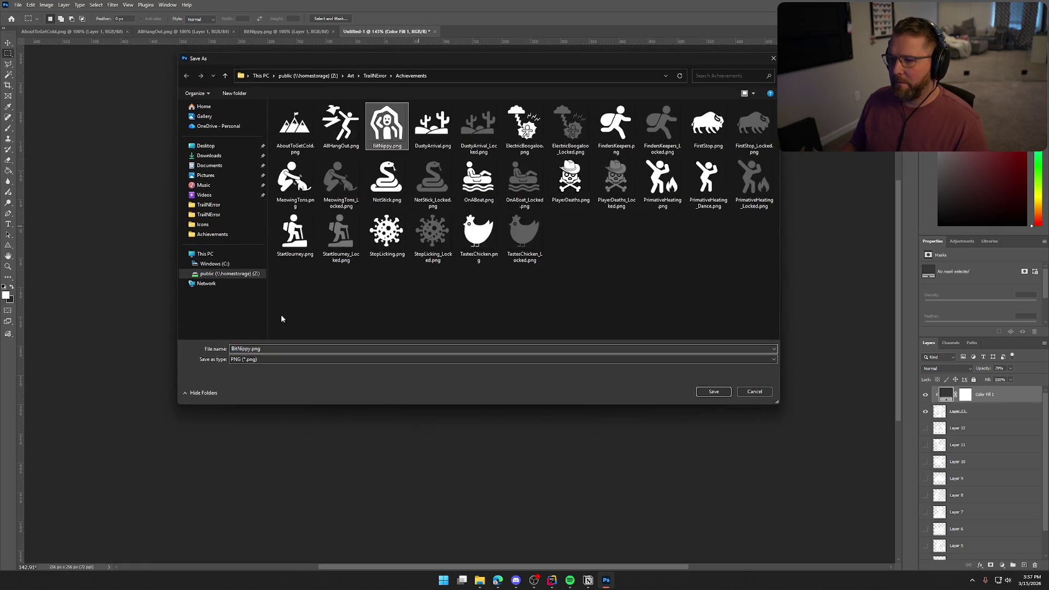
click(250, 349)
text(_Locked)
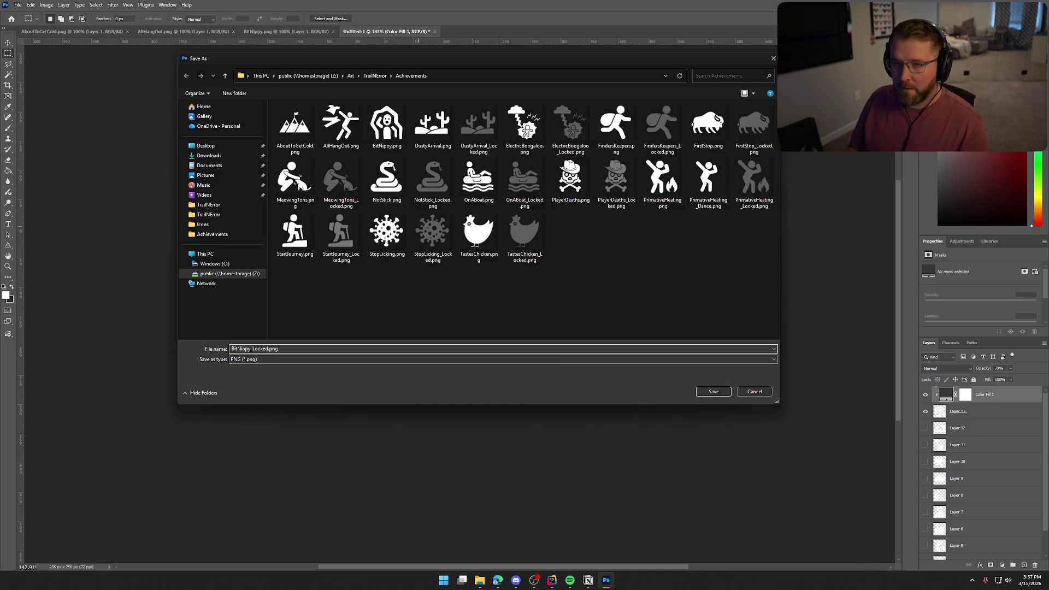
key(Return)
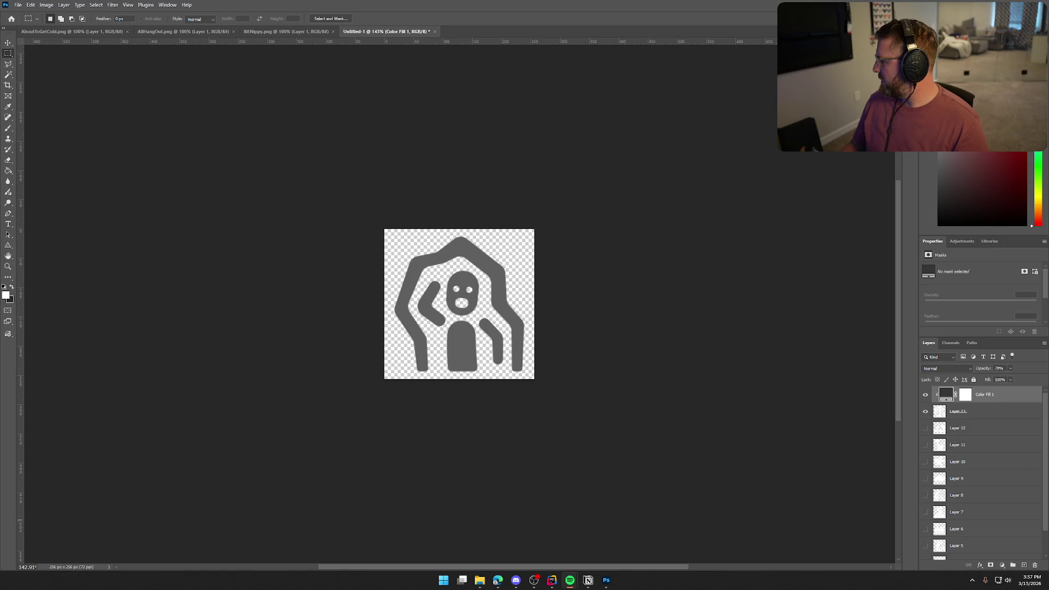
key(alt+Tab)
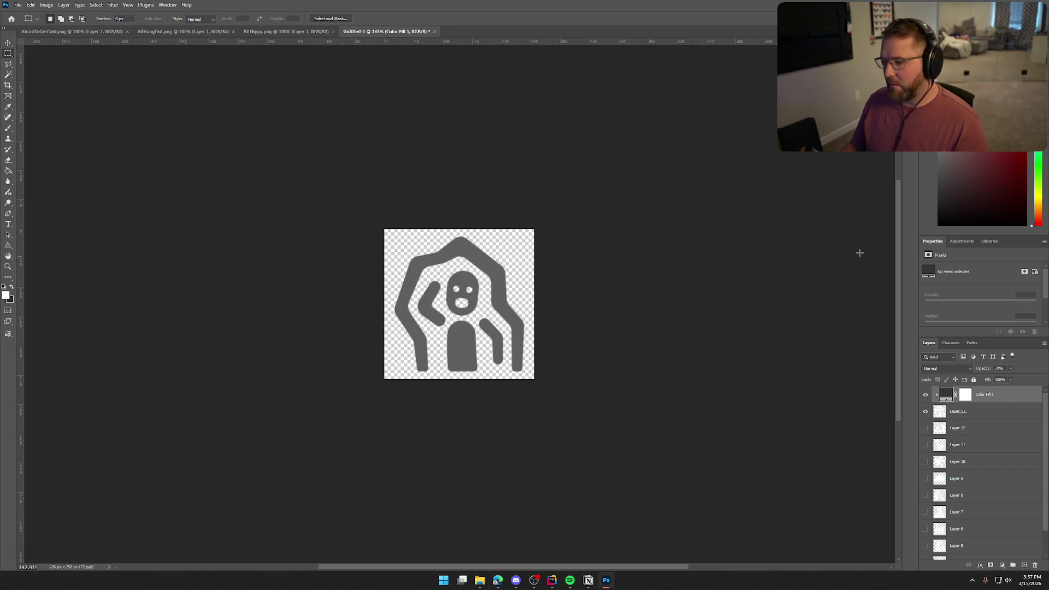
Copy the AllHangOut figure into the composite, scale it to about 47%, and hide the previous layer.
click(292, 31)
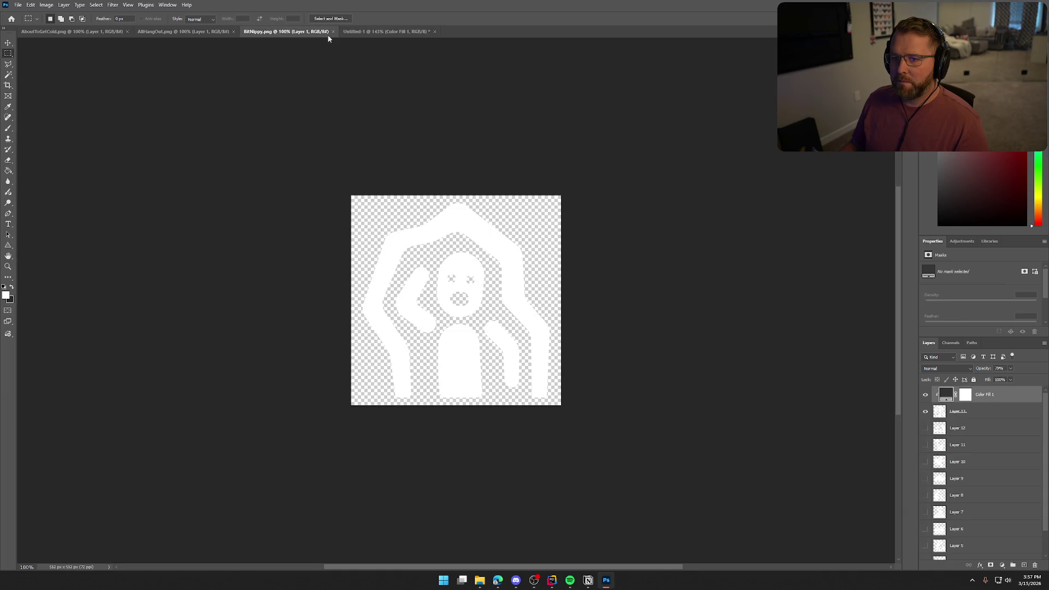
click(332, 31)
click(217, 33)
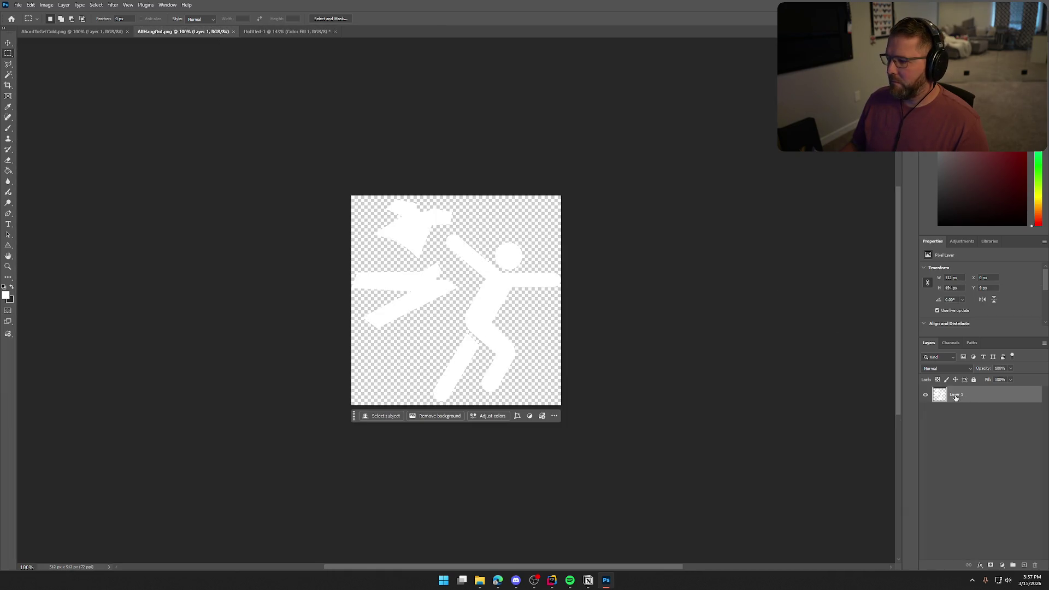
mouse_move(955, 397)
mouse_down()
mouse_move(271, 33)
mouse_move(459, 296)
mouse_move(500, 316)
mouse_up()
key(ctrl+t)
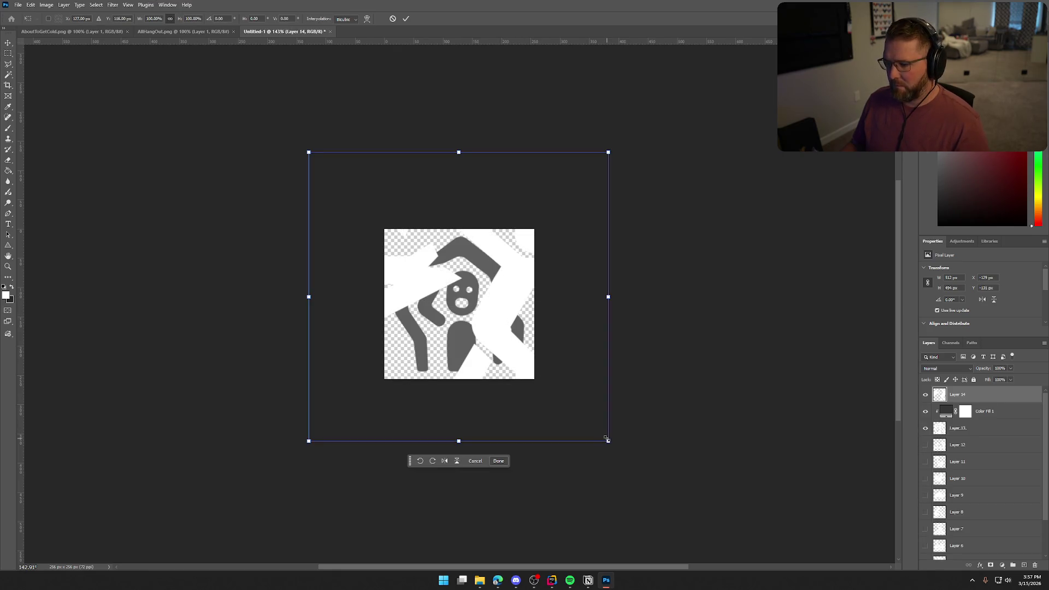
mouse_move(606, 438)
mouse_down()
mouse_move(564, 367)
mouse_move(521, 356)
mouse_up()
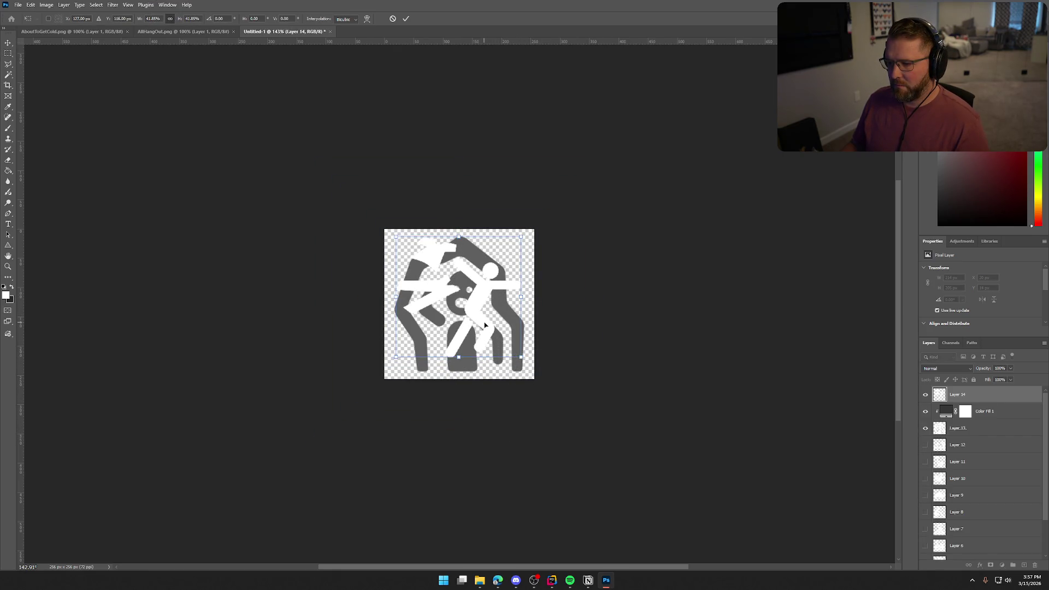
drag(484, 326, 485, 331)
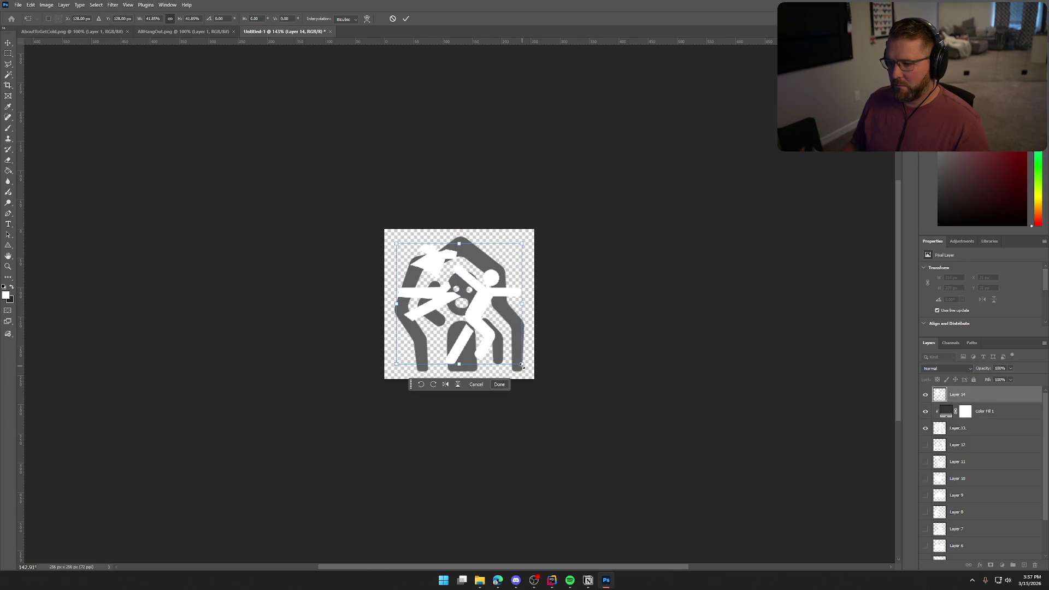
drag(521, 365, 550, 356)
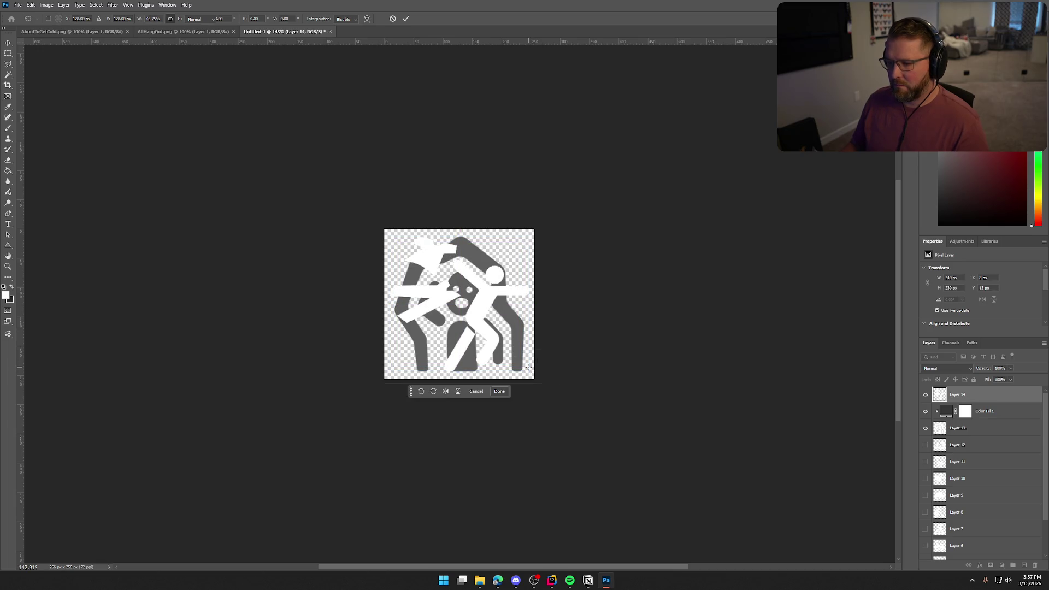
key(Return)
click(924, 428)
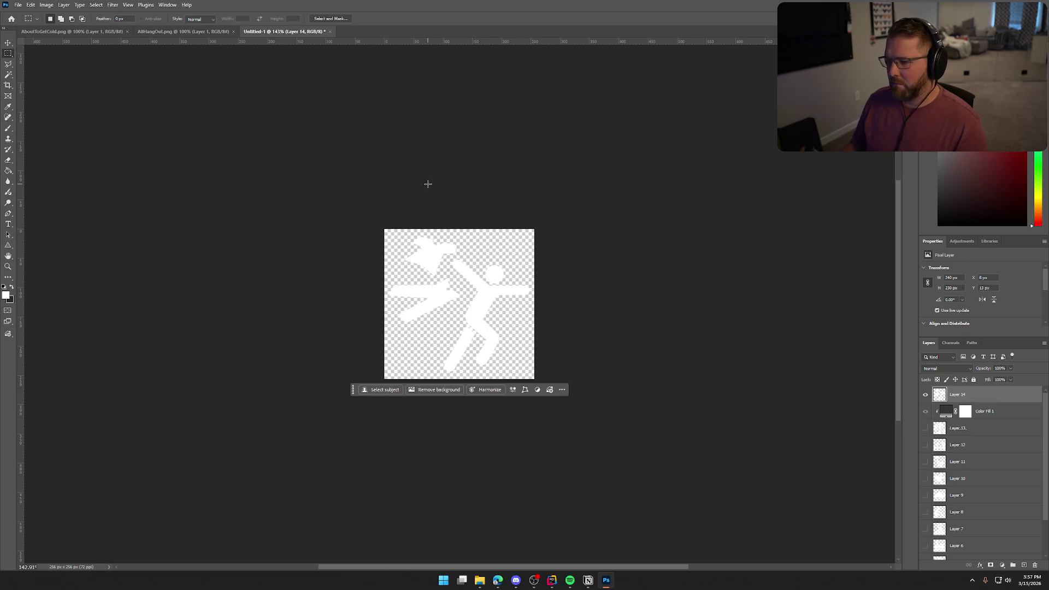
Quick-export the white figure icon as PNG, replacing AllHangOut.png.
click(18, 4)
mouse_move(66, 149)
click(158, 146)
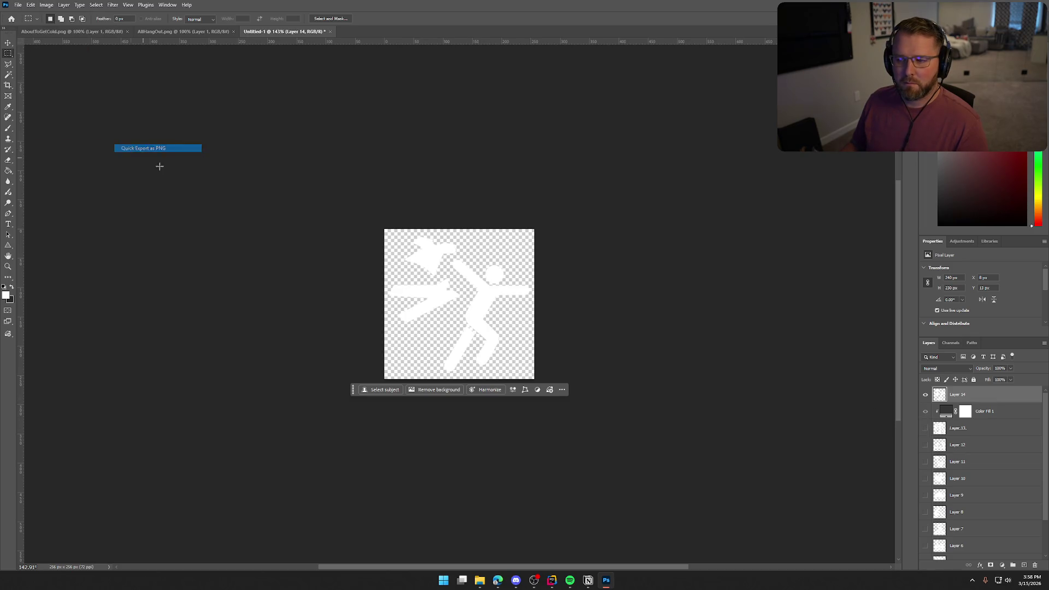
click(340, 125)
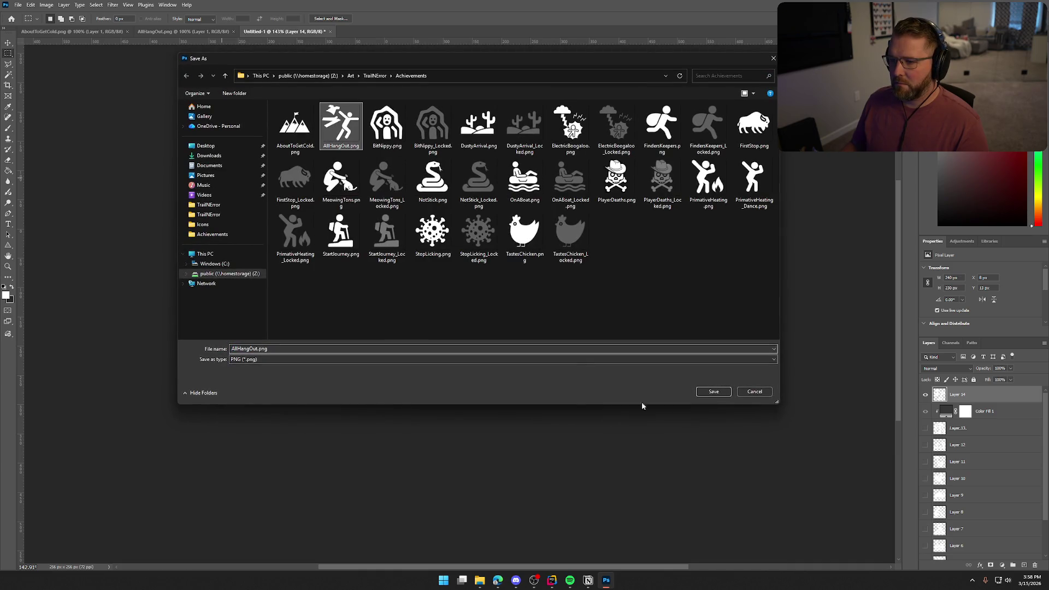
click(714, 391)
click(546, 291)
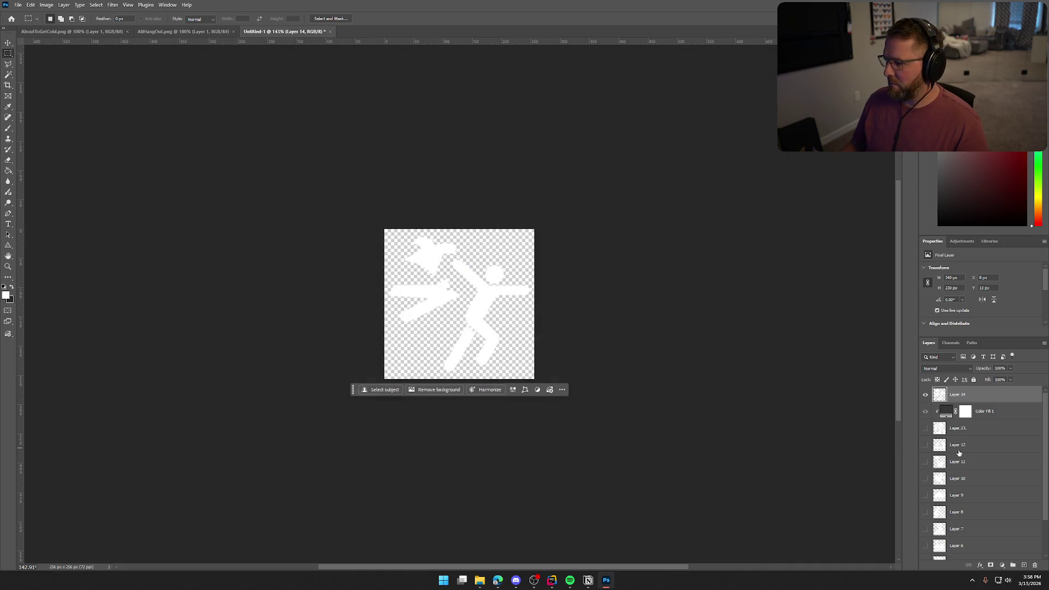
Clip Color Fill 1 to Layer 14 and export the grey figure as AllHangOut_Locked.png.
drag(1000, 414, 999, 389)
key(ctrl+alt+g)
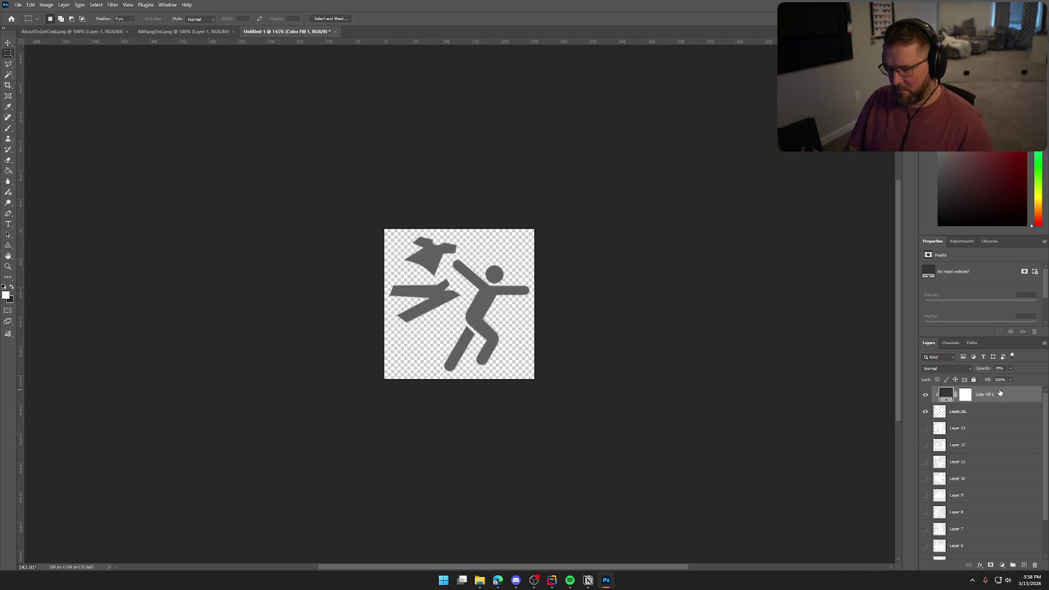
click(18, 5)
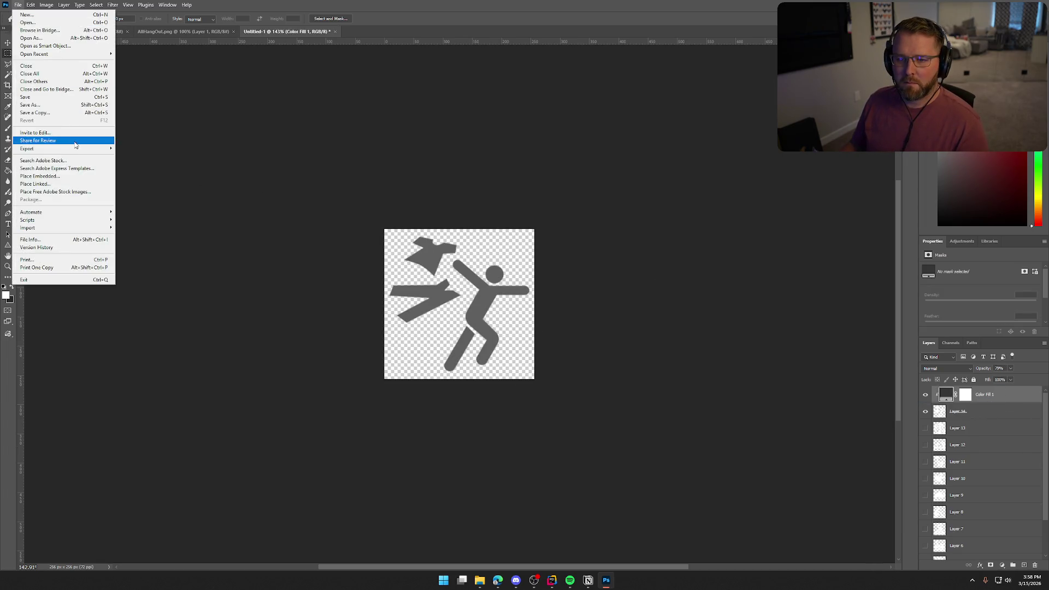
mouse_move(94, 151)
click(143, 148)
click(341, 126)
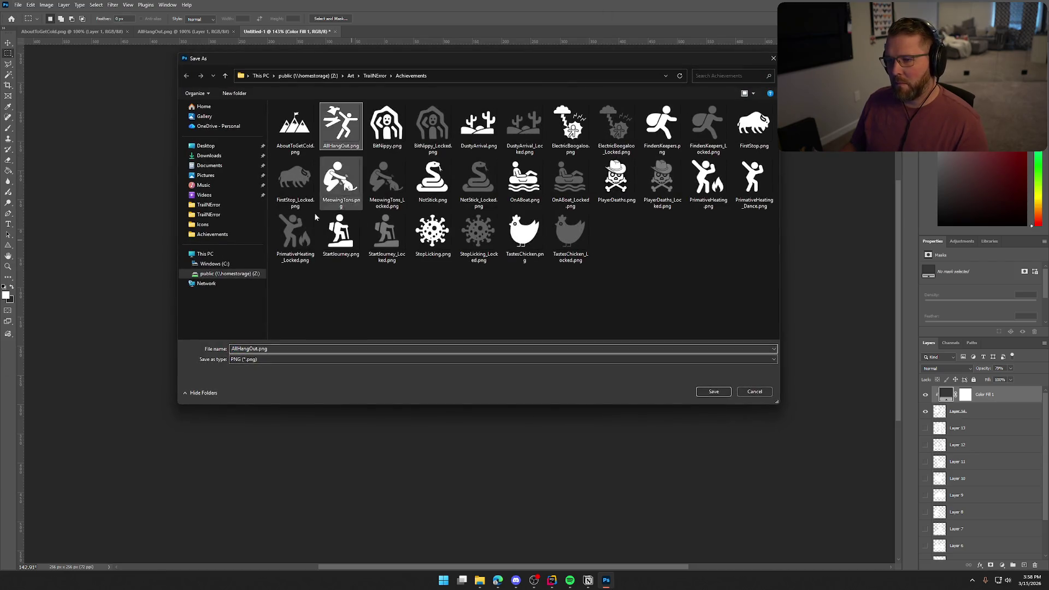
click(254, 349)
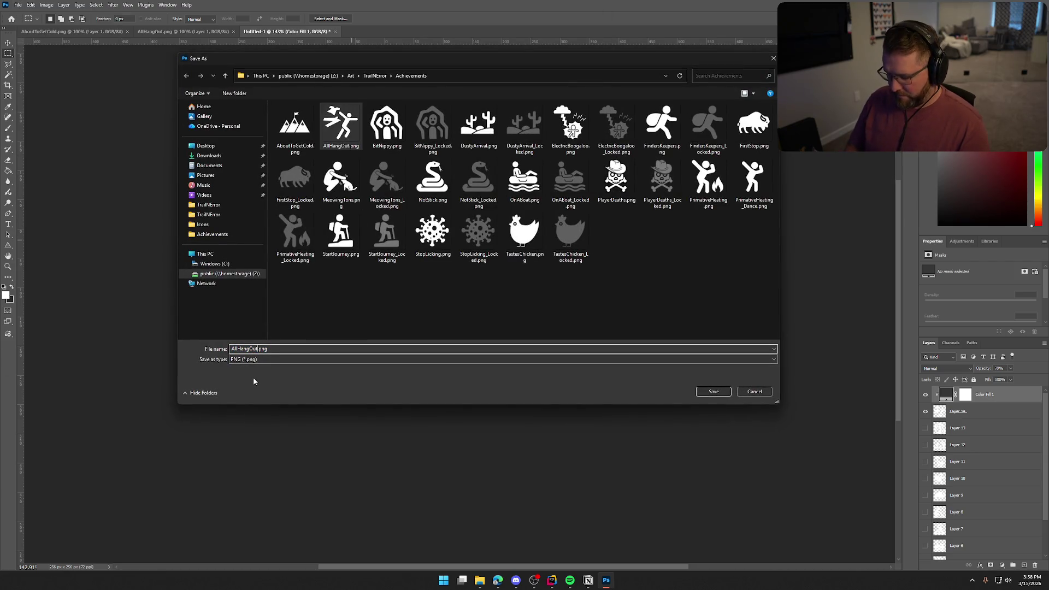
text(_Locked)
key(Return)
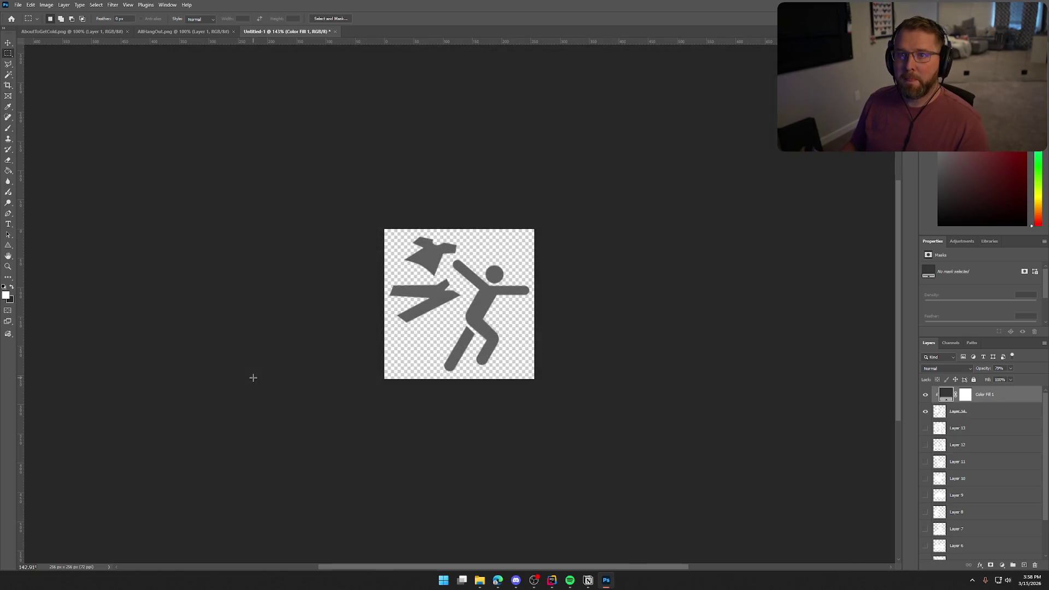
click(218, 31)
Close AllHangOut.png and copy the AboutToGetCold mountain layer into Untitled-1, scaled to about 55% and recentred.
click(233, 31)
click(61, 31)
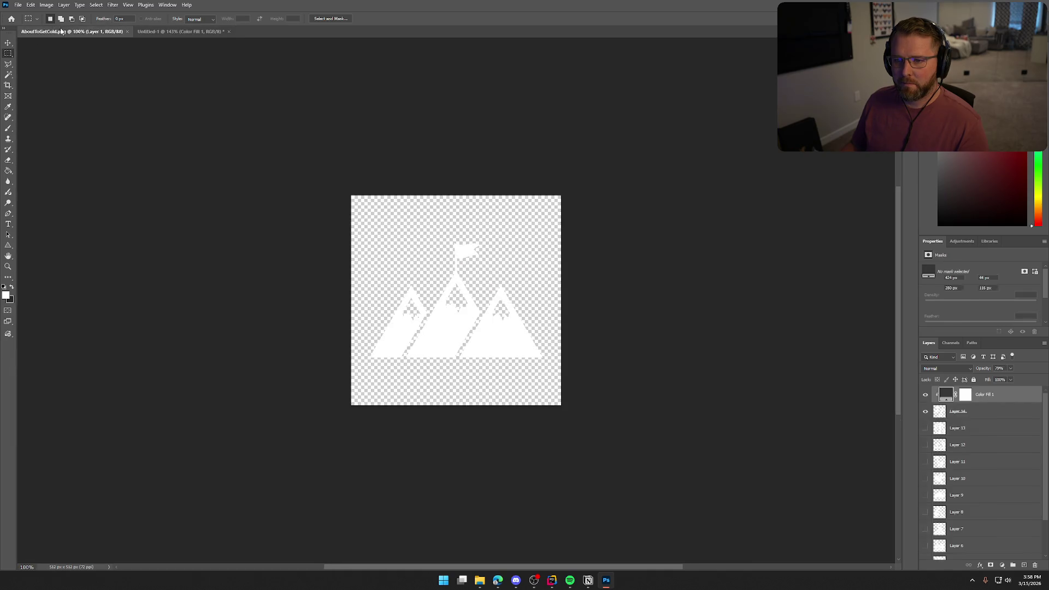
mouse_move(944, 396)
mouse_down()
mouse_move(280, 59)
mouse_move(164, 33)
mouse_move(454, 299)
mouse_up()
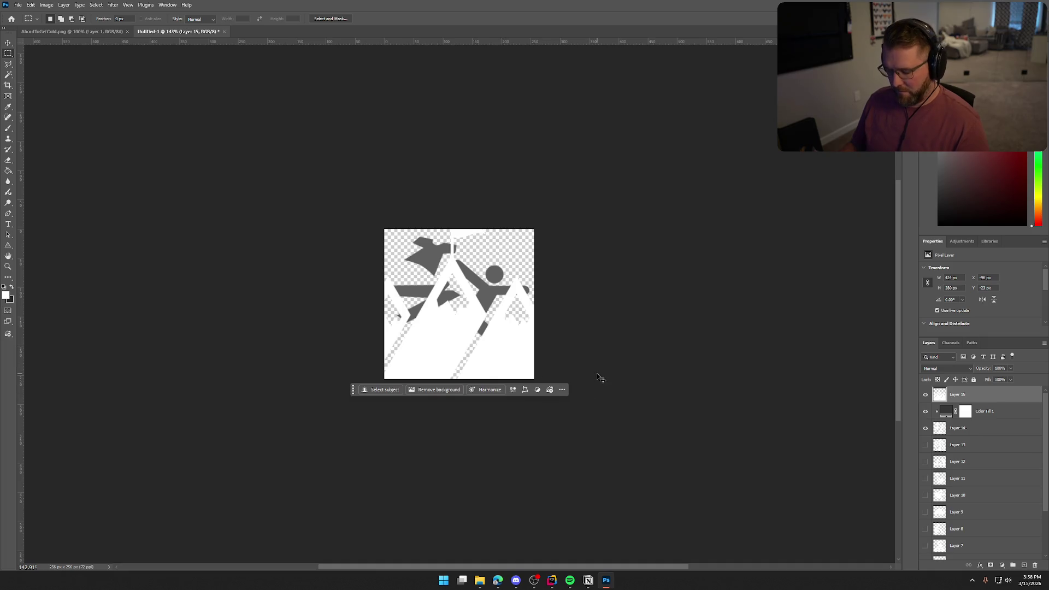
key(ctrl+t)
mouse_move(573, 377)
mouse_down()
mouse_move(539, 339)
mouse_move(502, 342)
mouse_up()
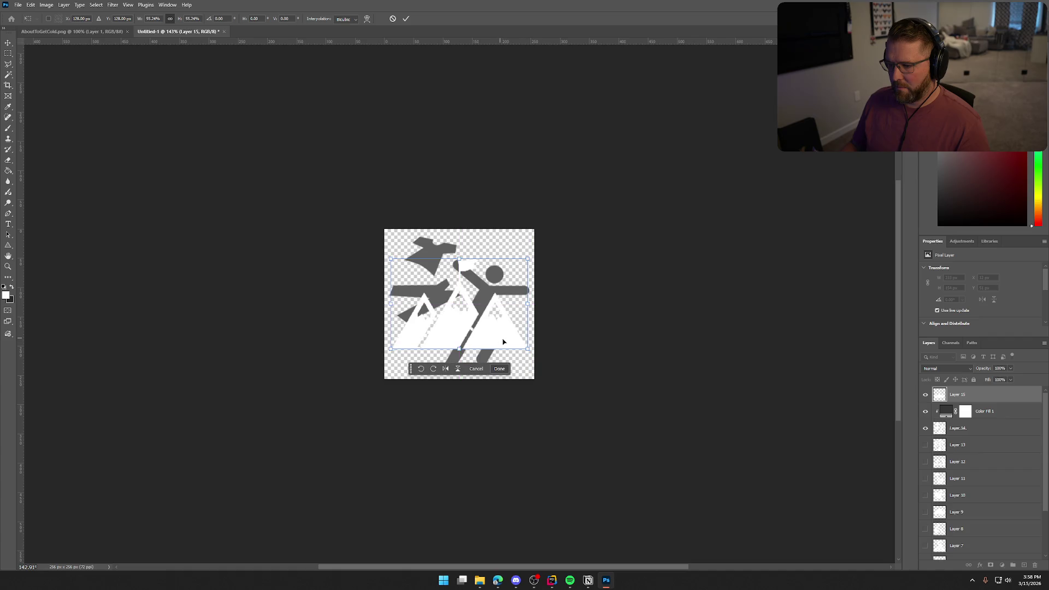
key(Return)
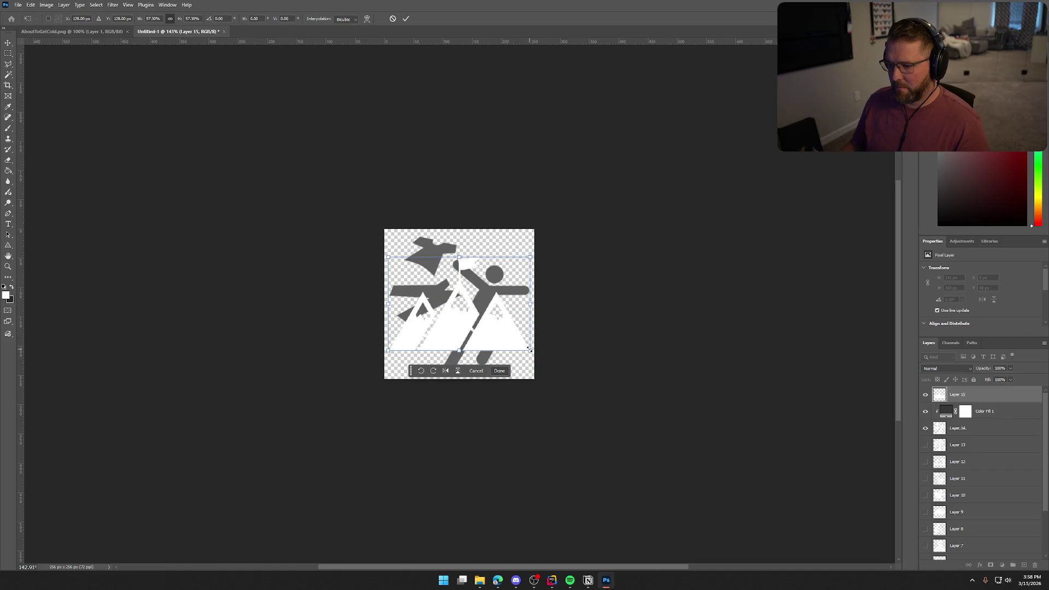
key(m)
Hide the AllHangOut figure layer and quick-export the white mountains over AboutToGetCold.png.
click(925, 428)
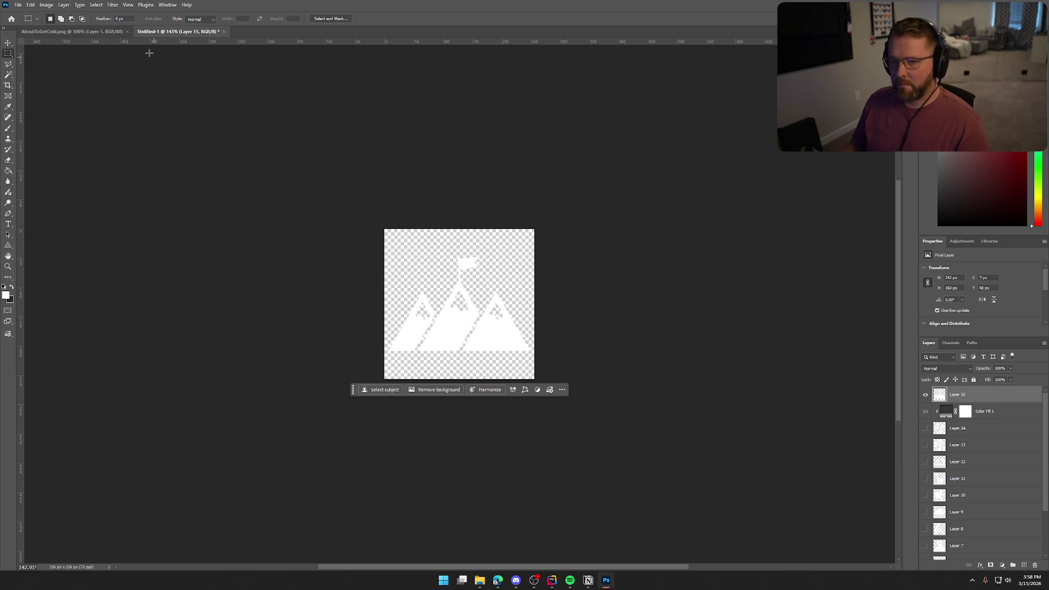
click(18, 6)
mouse_move(57, 146)
click(159, 147)
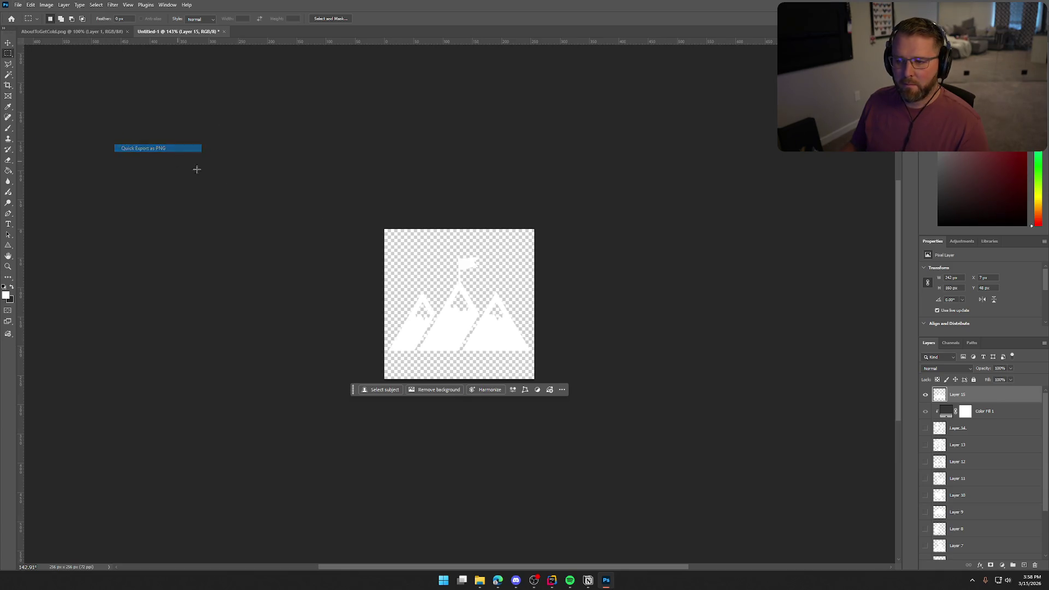
click(295, 126)
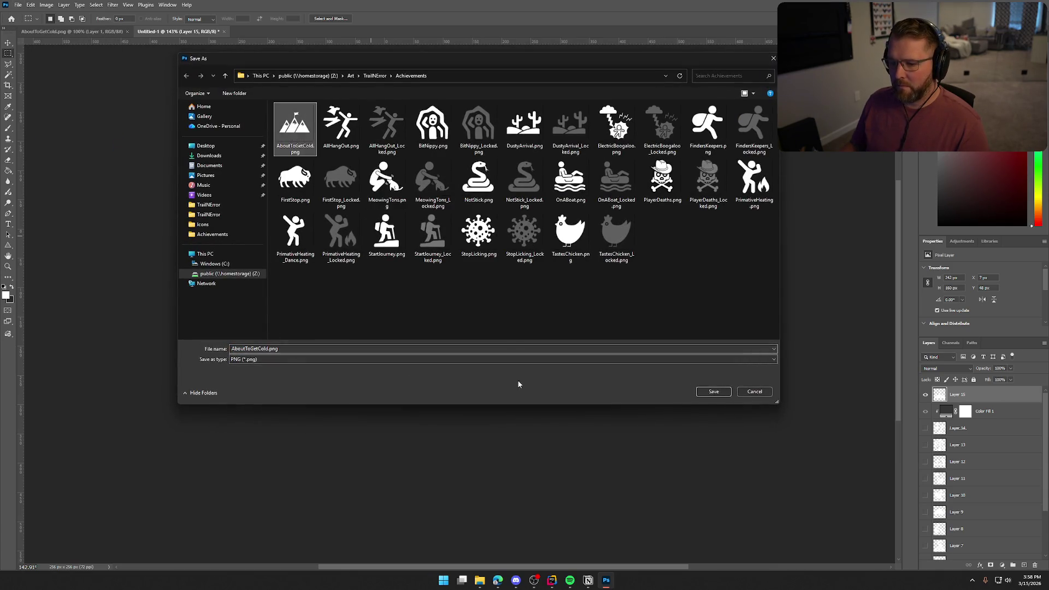
click(706, 394)
click(546, 288)
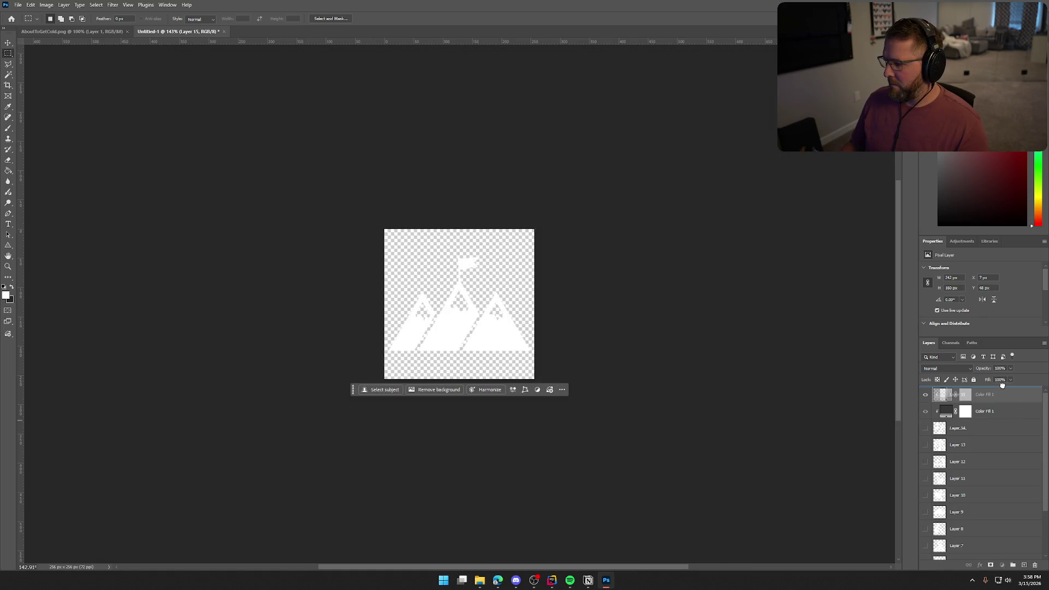
Clip the grey Color Fill onto the mountains and quick-export it as AboutToGetCold_Locked.png.
drag(1001, 385, 1002, 385)
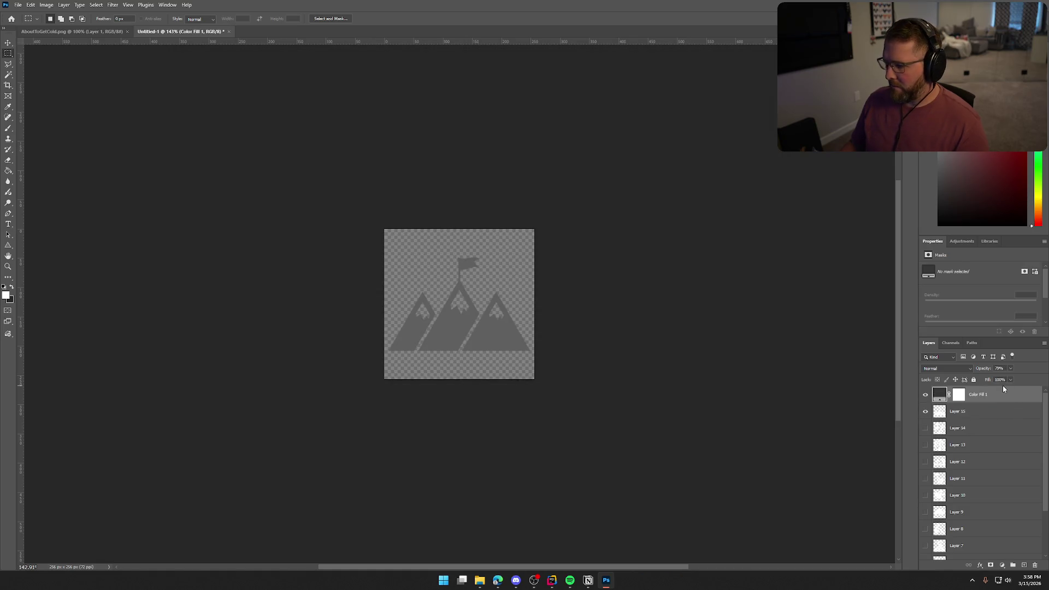
click(18, 4)
mouse_move(80, 153)
click(137, 152)
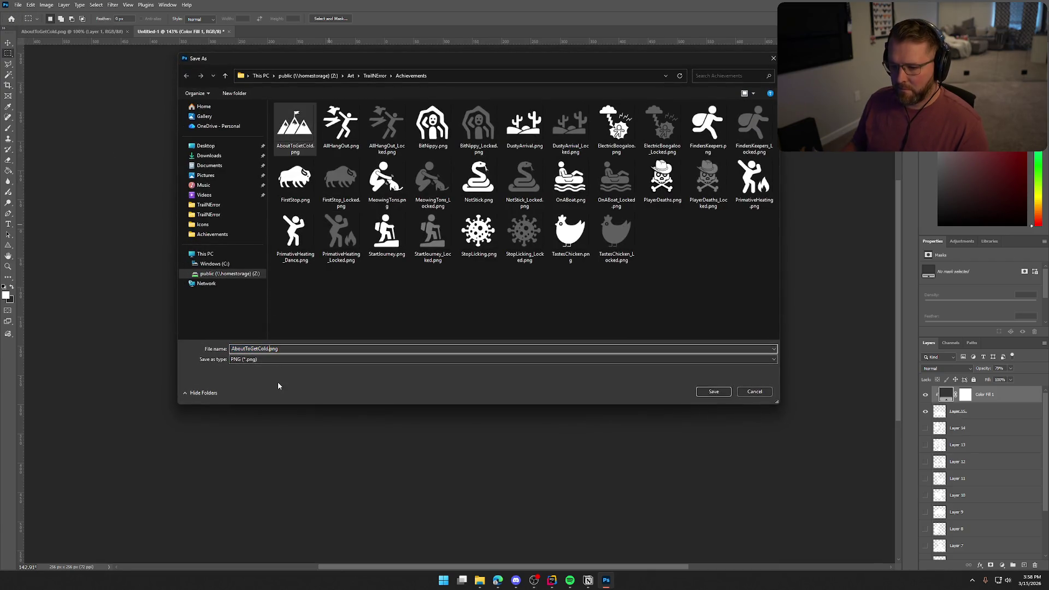
text(_Locked)
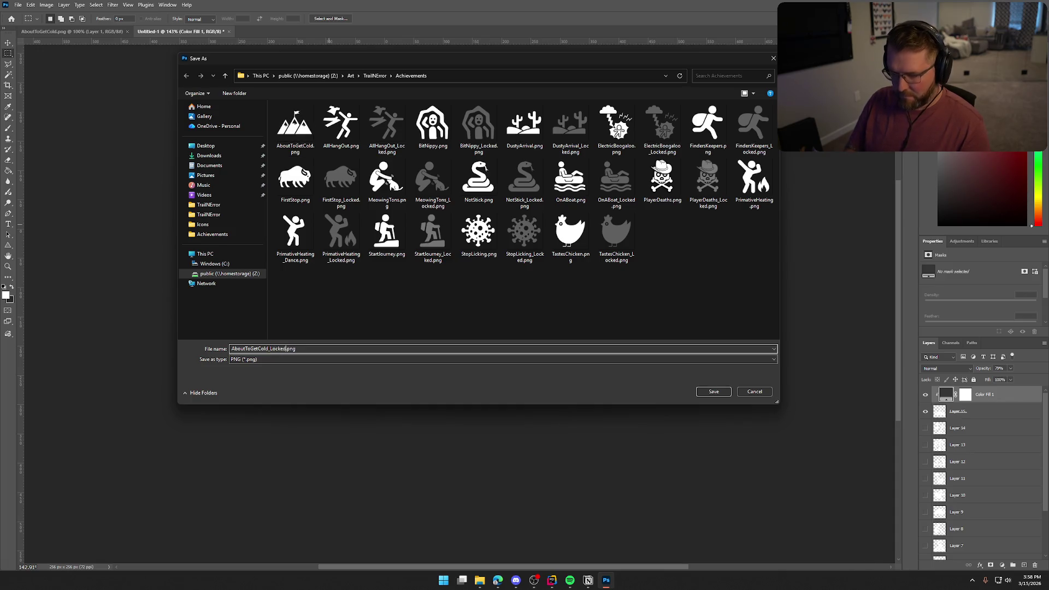
key(Return)
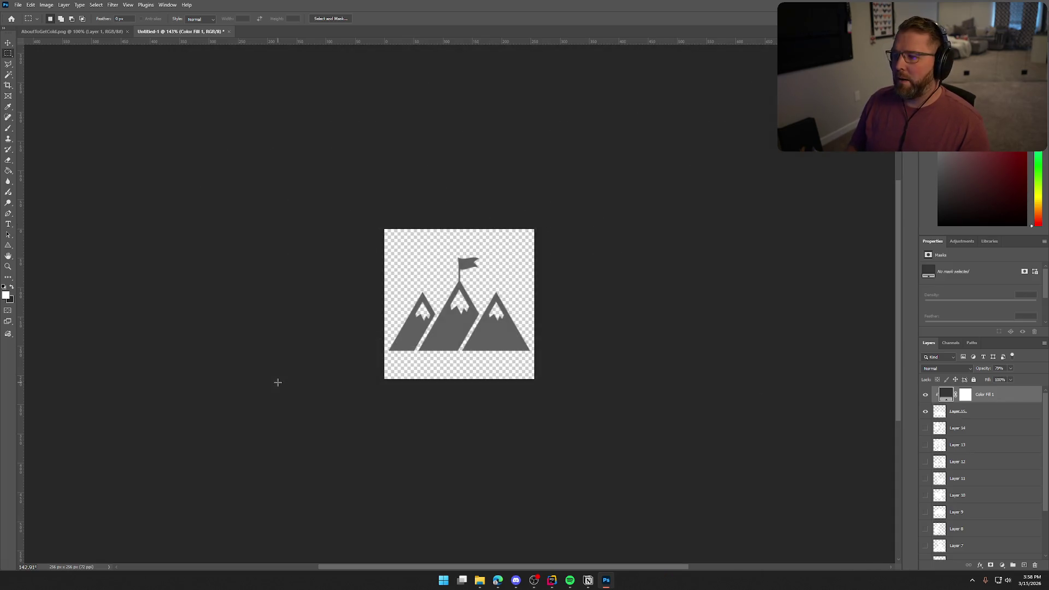
Check File Explorer, then return to Photoshop and quit it with Ctrl+Q.
click(481, 582)
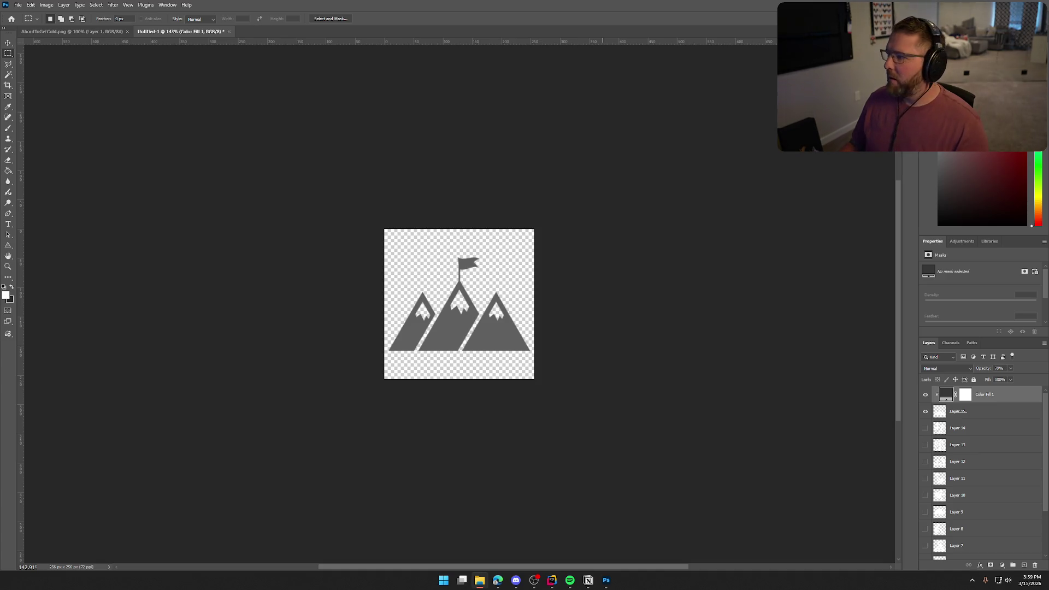
click(192, 77)
key(ctrl+q)
Choose Don't Save for Untitled-1 so Photoshop closes.
click(519, 210)
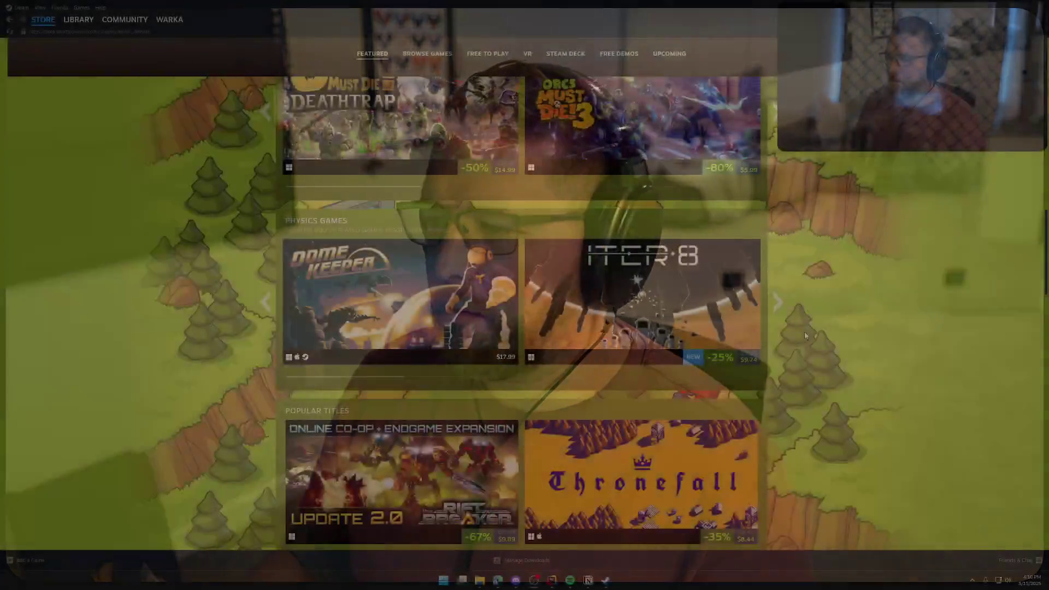
Scroll down and back up through the Steam Tower Defense Fest store page.
scroll(885, 353, down, 5)
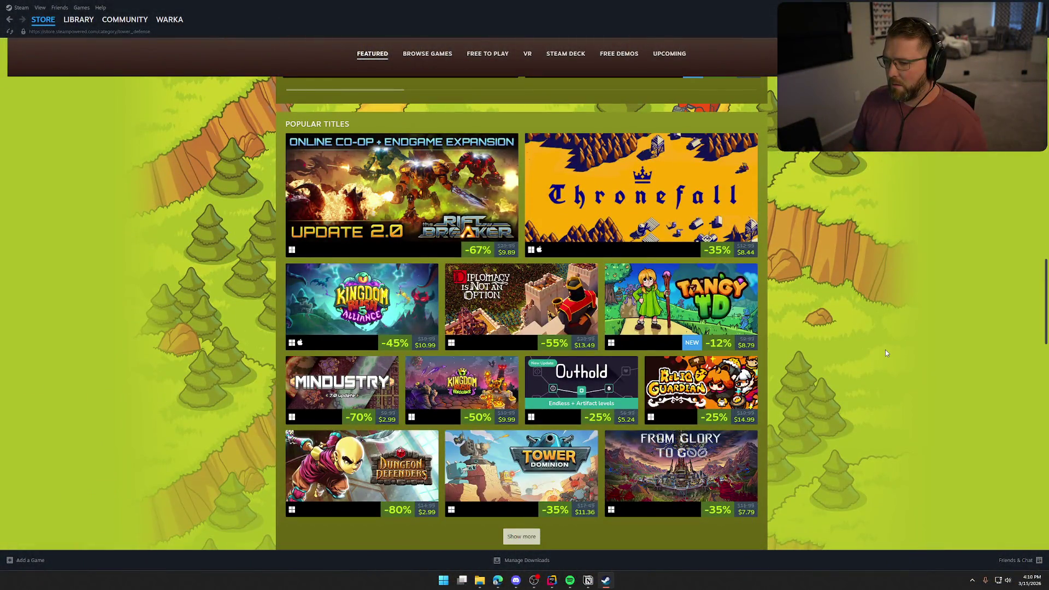
mouse_move(683, 298)
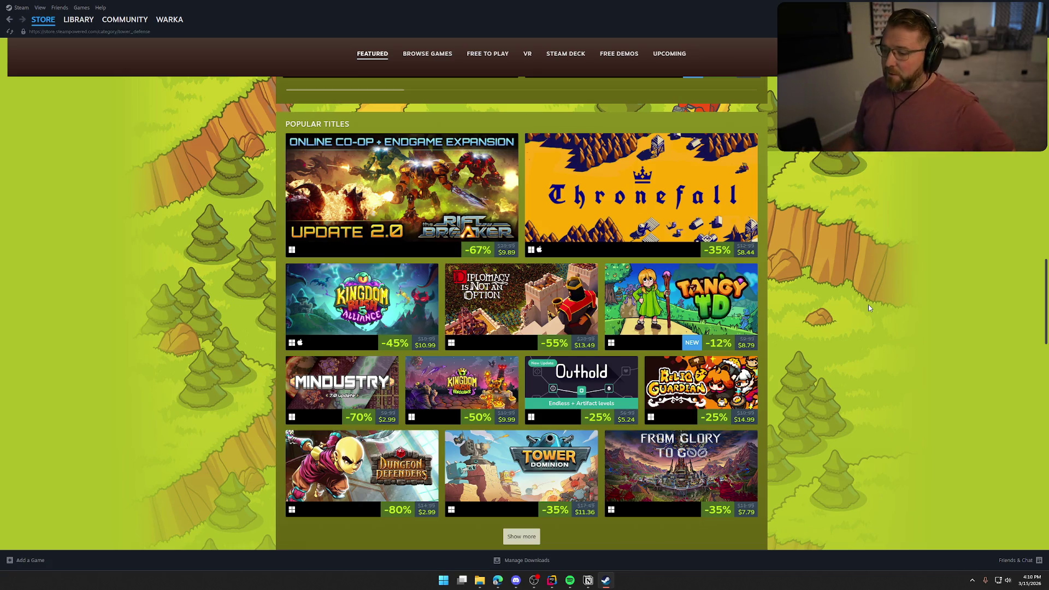
scroll(874, 315, up, 5)
scroll(876, 318, up, 10)
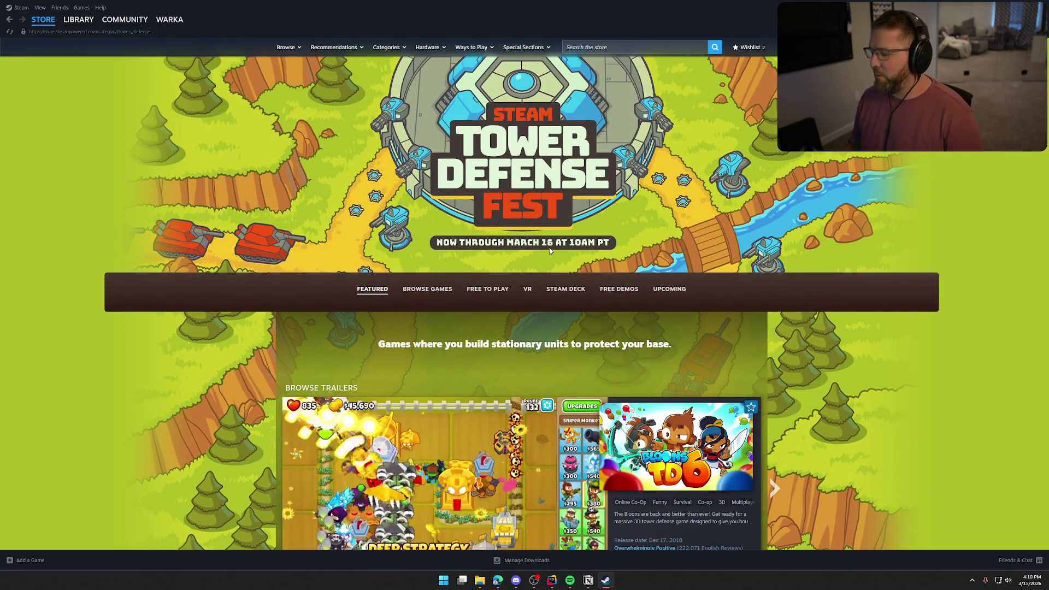
Close the Steam window, bring Rider forward and build the selected game projects.
key(alt+F4)
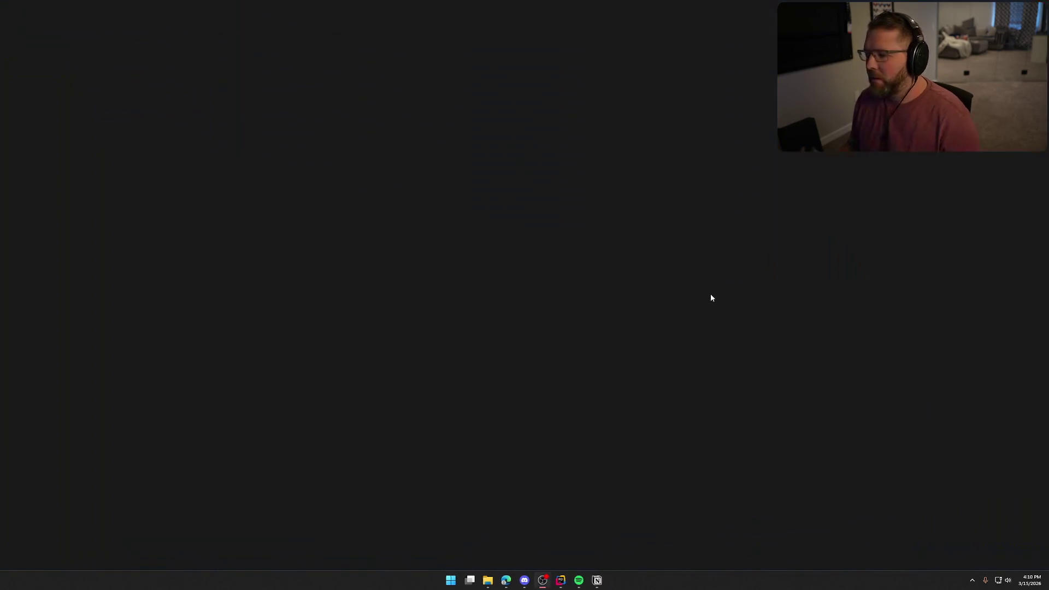
click(563, 582)
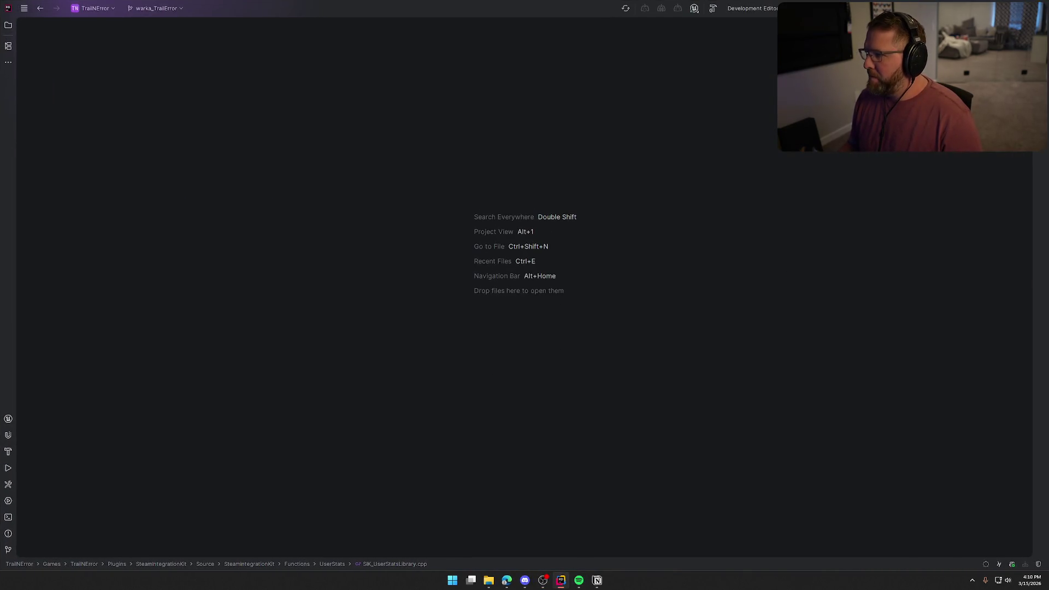
key(ctrl+shift+b)
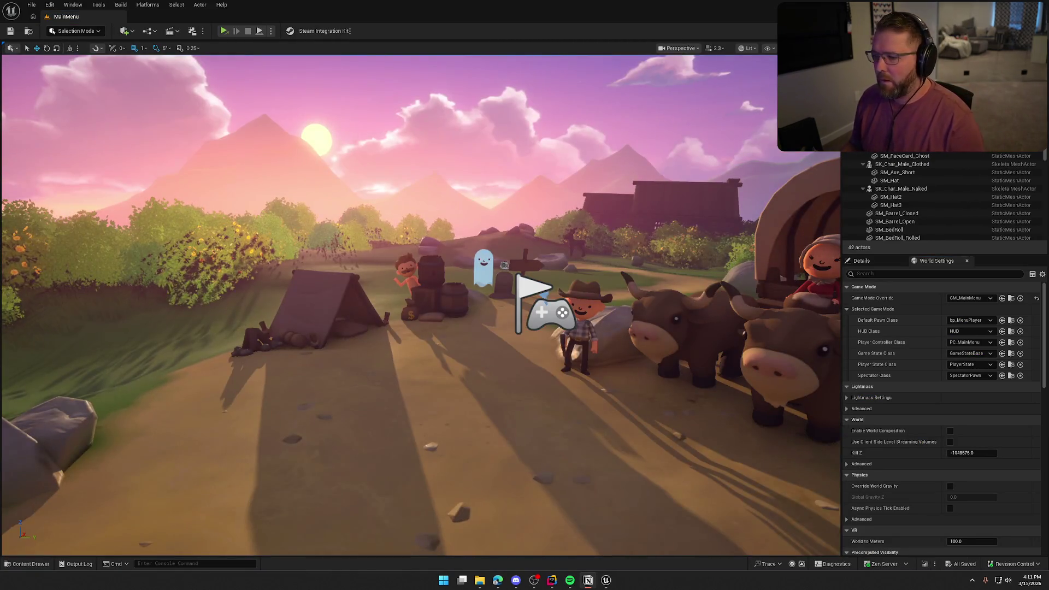
Switch the viewport to game view and open the GameWorld level from the Content Drawer.
key(g)
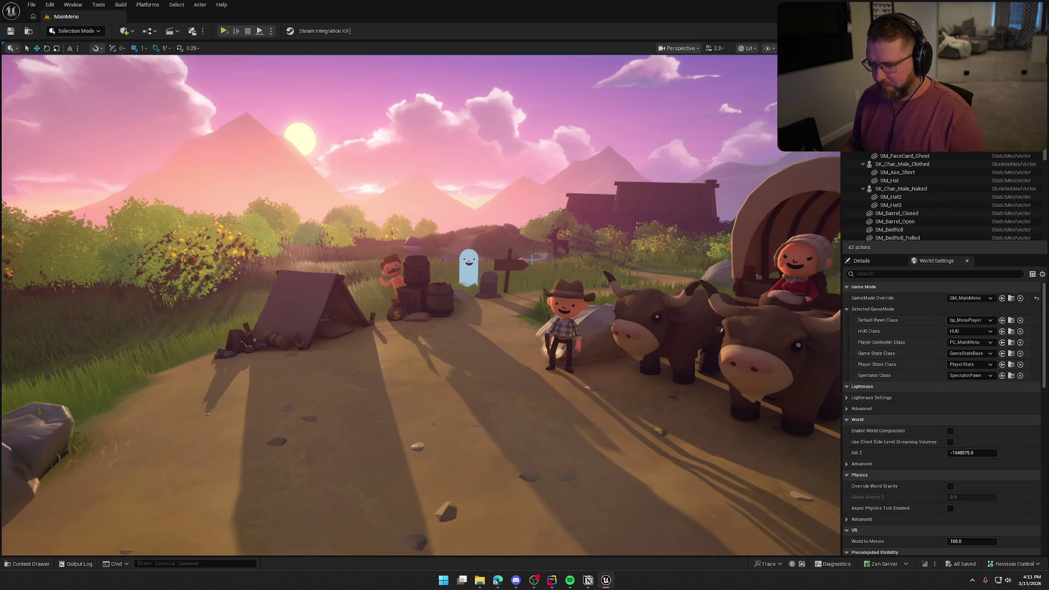
key(ctrl+space)
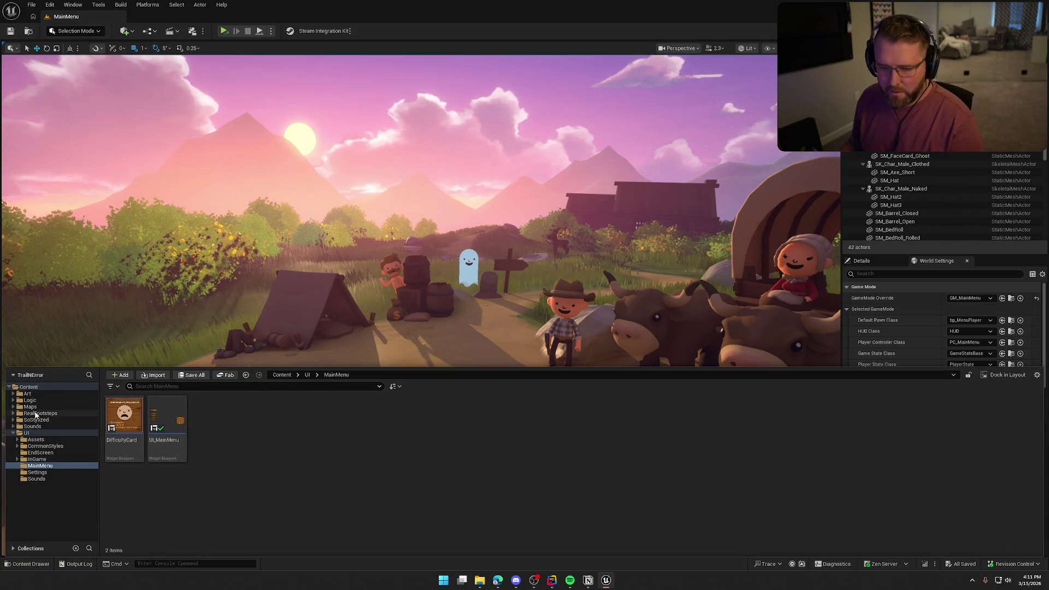
double_click(209, 421)
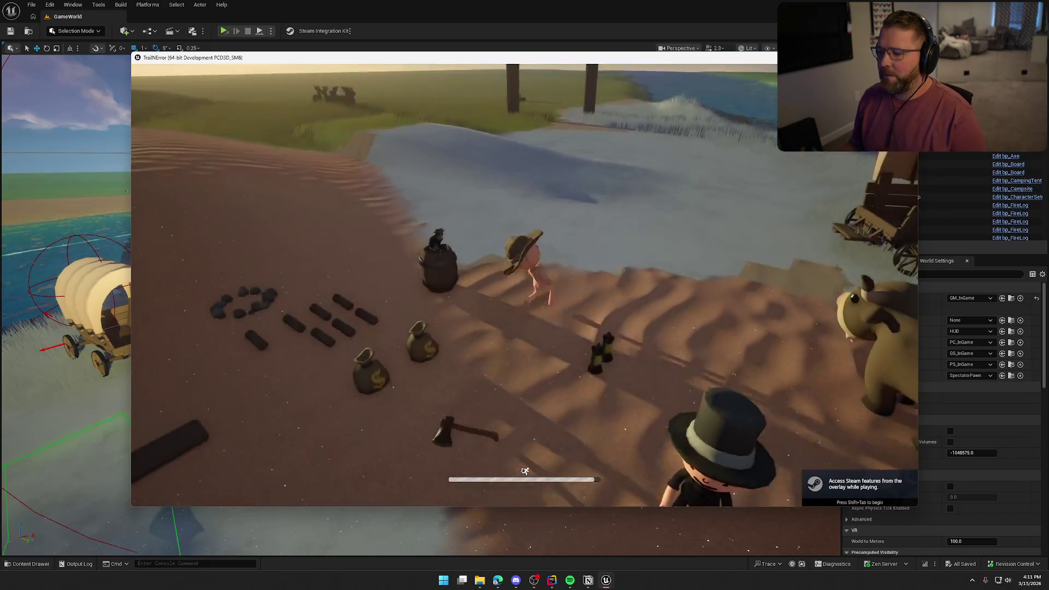
Run into the trading post, open the Steam overlay, and reposition and scroll the achievements panel.
key(w)
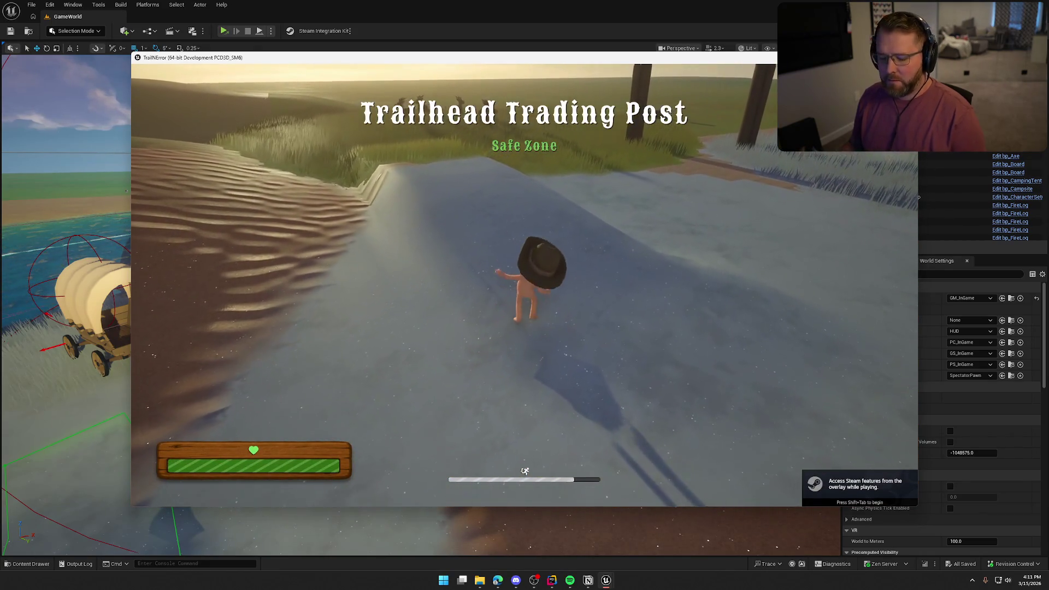
key(shift+Tab)
mouse_move(561, 136)
mouse_down()
mouse_move(503, 131)
mouse_move(484, 103)
mouse_up()
drag(744, 329, 789, 467)
scroll(600, 345, down, 5)
scroll(601, 344, down, 4)
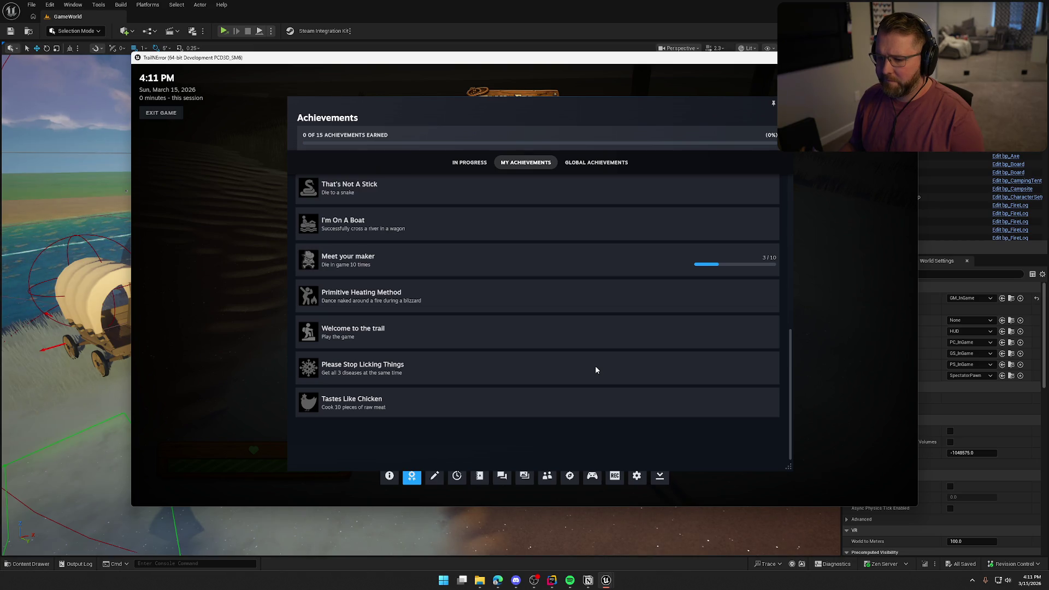
scroll(595, 367, up, 10)
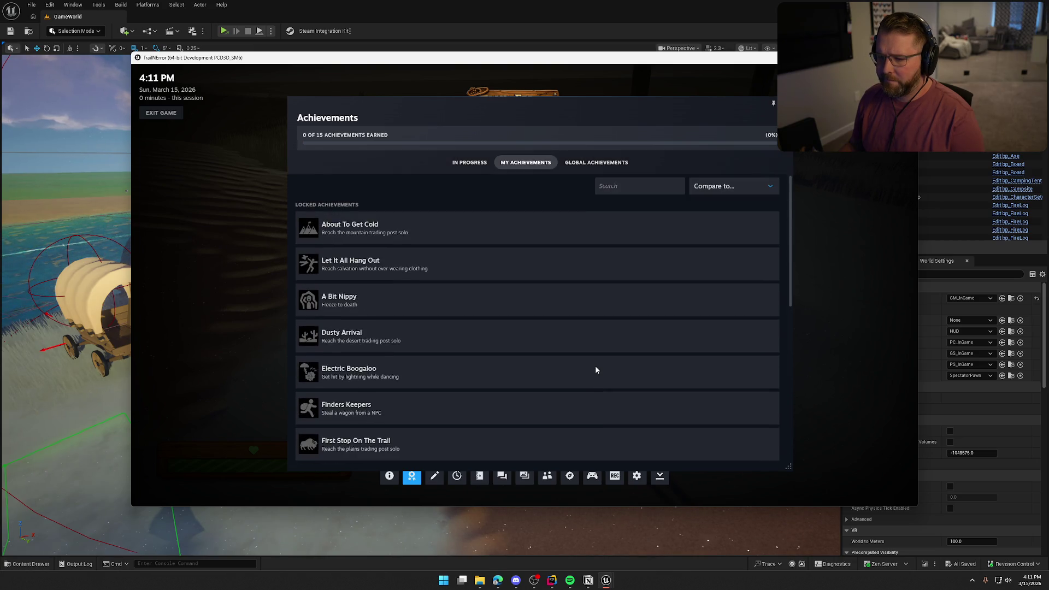
Browse the In Progress, My Achievements and Global Achievements lists in the overlay.
click(473, 158)
scroll(509, 285, down, 5)
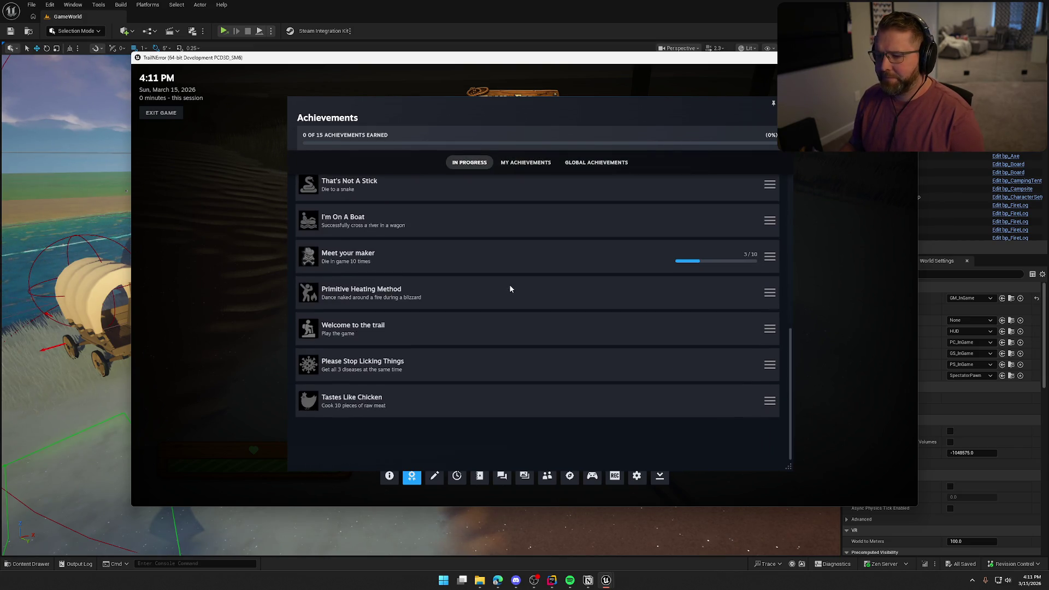
scroll(509, 289, up, 5)
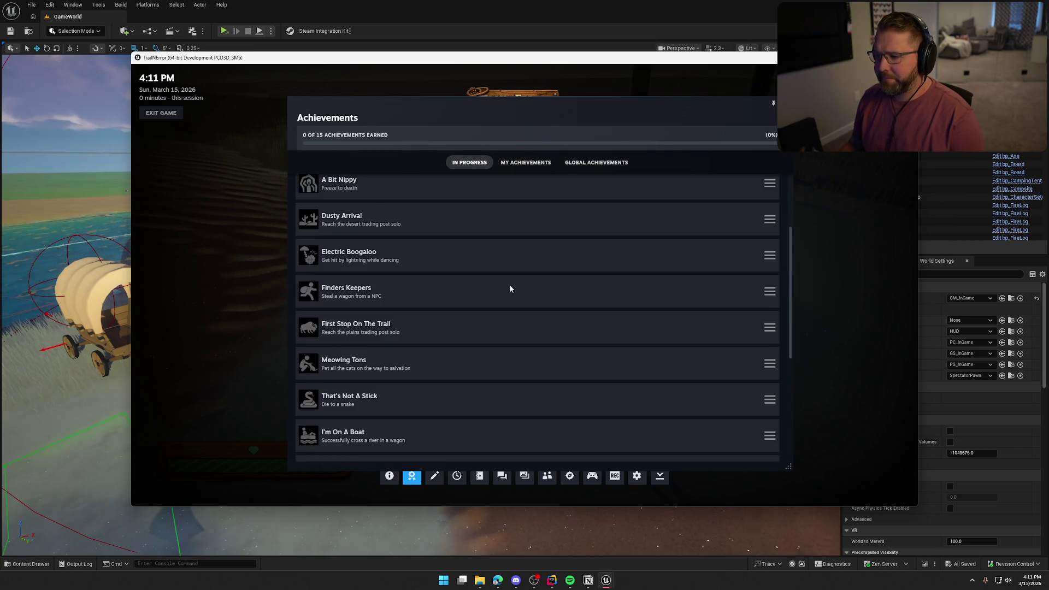
click(526, 162)
click(596, 162)
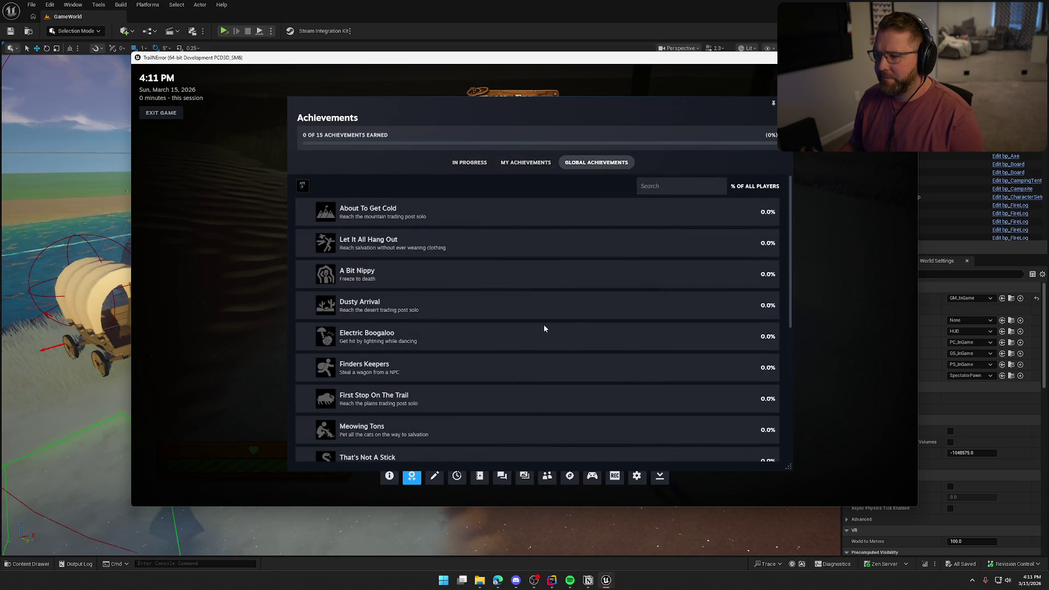
scroll(549, 331, down, 5)
scroll(554, 336, up, 5)
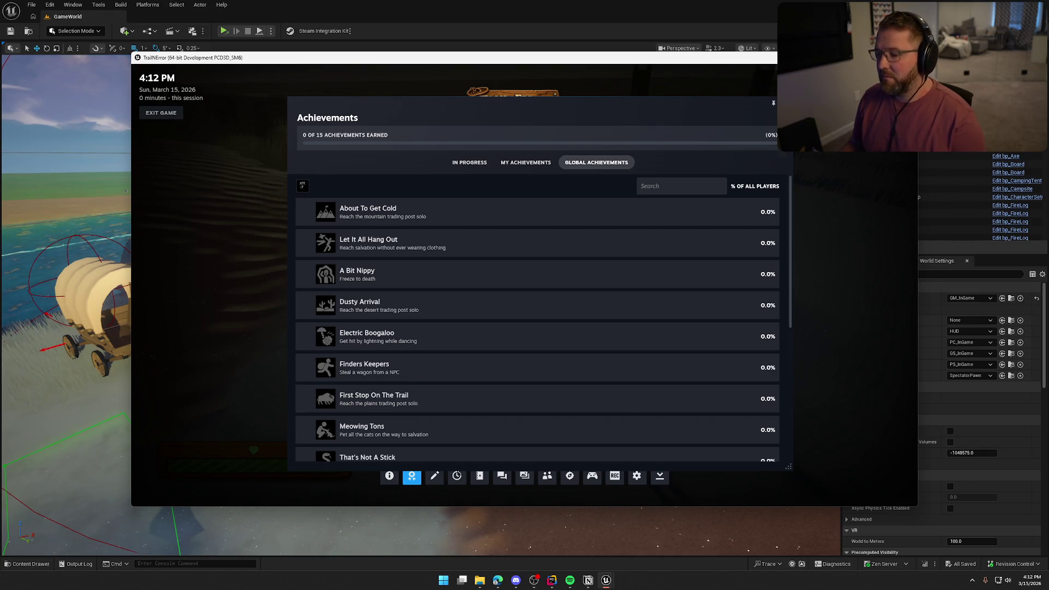
Close the Steam overlay, walk the character across the terrain, and open the pause menu.
key(shift+Tab)
key(w)
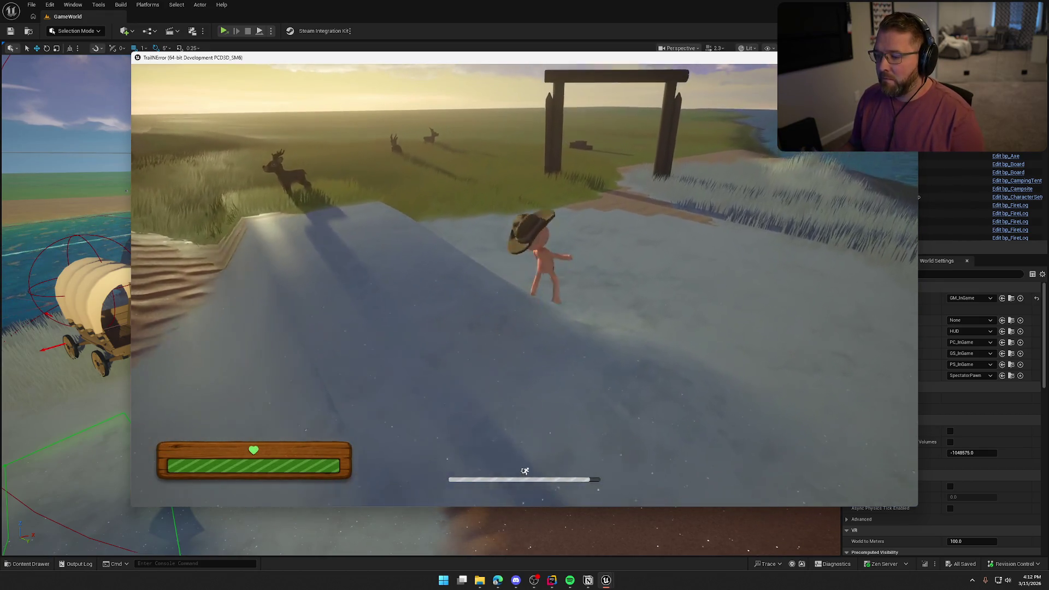
key(w)
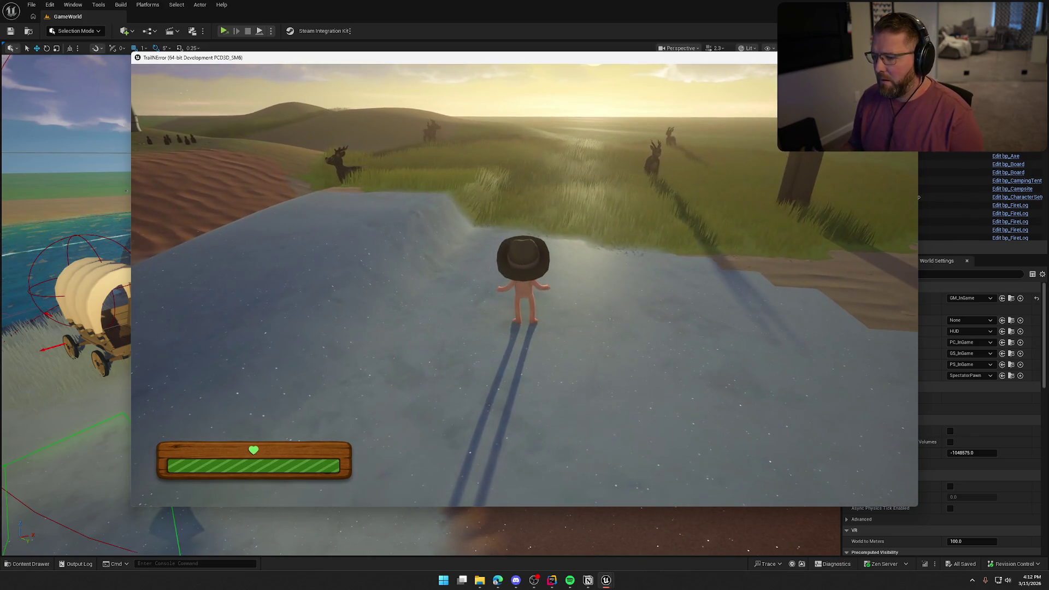
key(Escape)
Exit the game and play the level as Listen Server in the selected viewport.
click(528, 376)
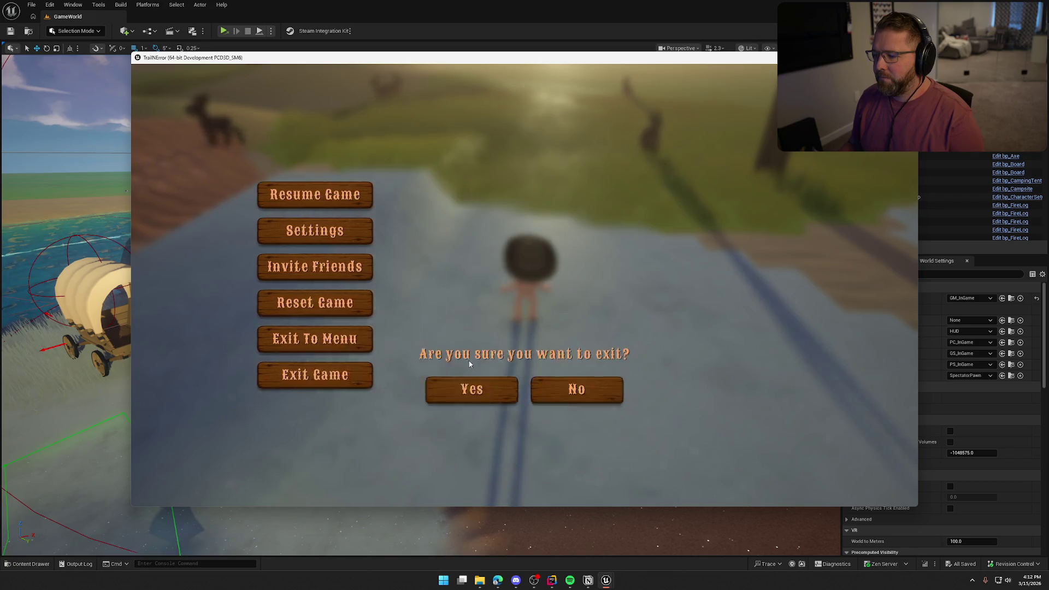
click(471, 298)
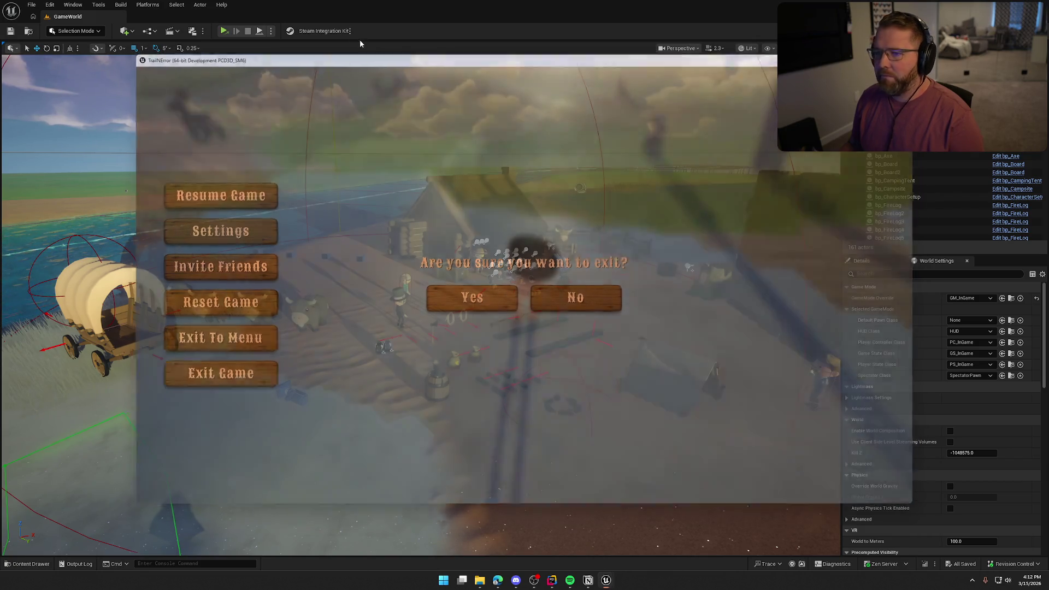
click(271, 30)
mouse_move(317, 199)
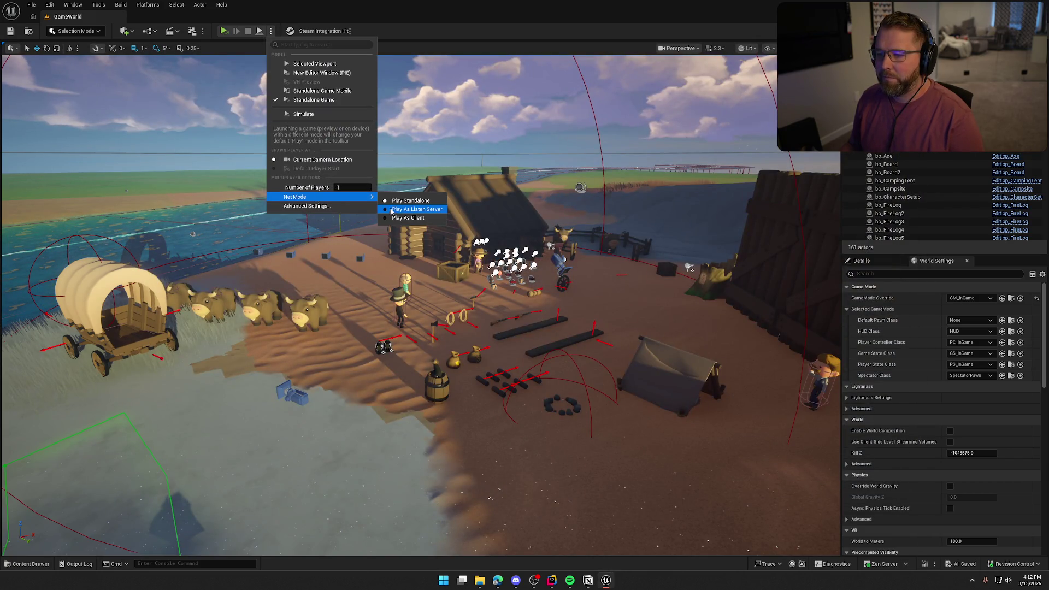
click(417, 209)
click(304, 65)
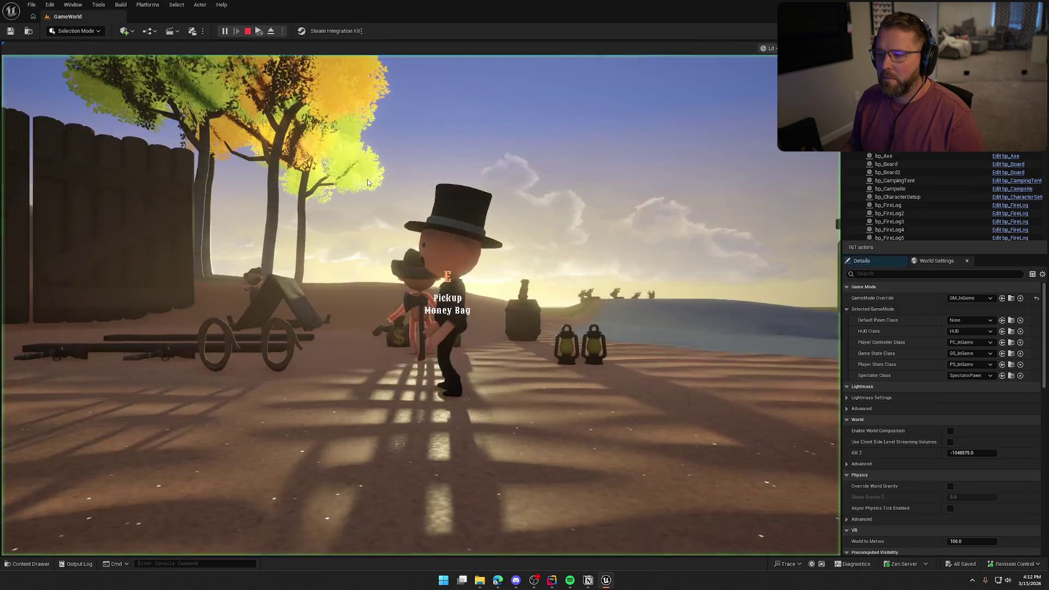
Run to Trailhead Trading Post, stop the session, and centre the Notion To Do board.
key(w)
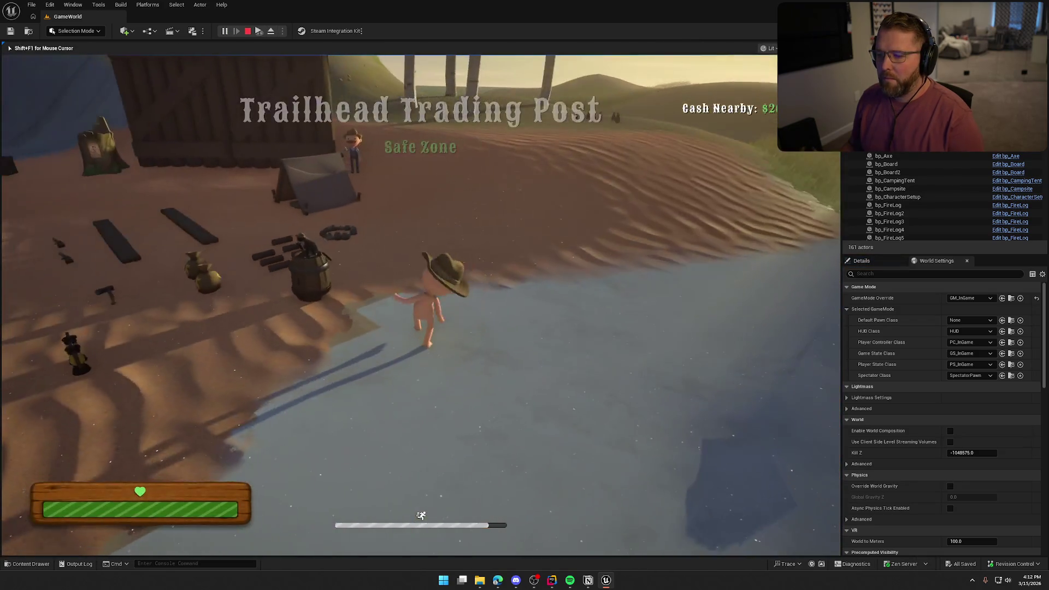
key(Escape)
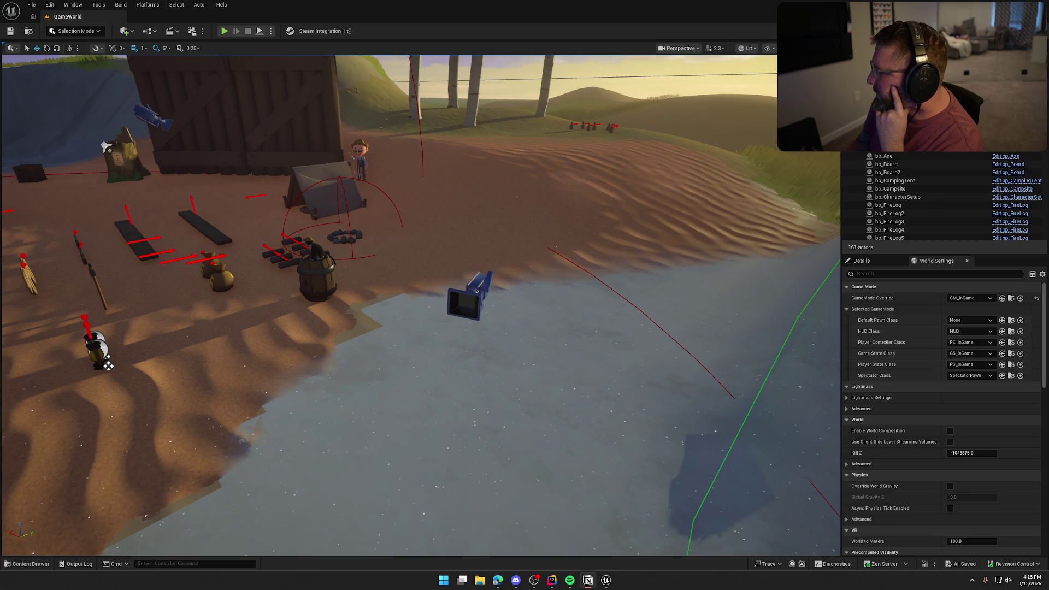
key(alt+Tab)
drag(1032, 128, 383, 47)
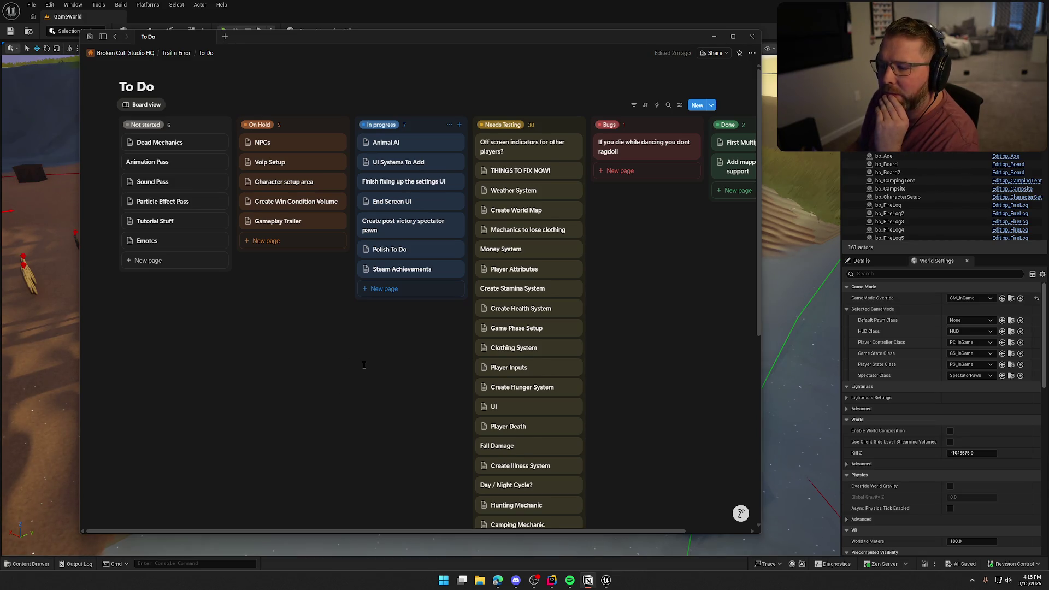
Peek at the UI Systems To Add and post victory spectator pawn task pages, closing each.
click(395, 164)
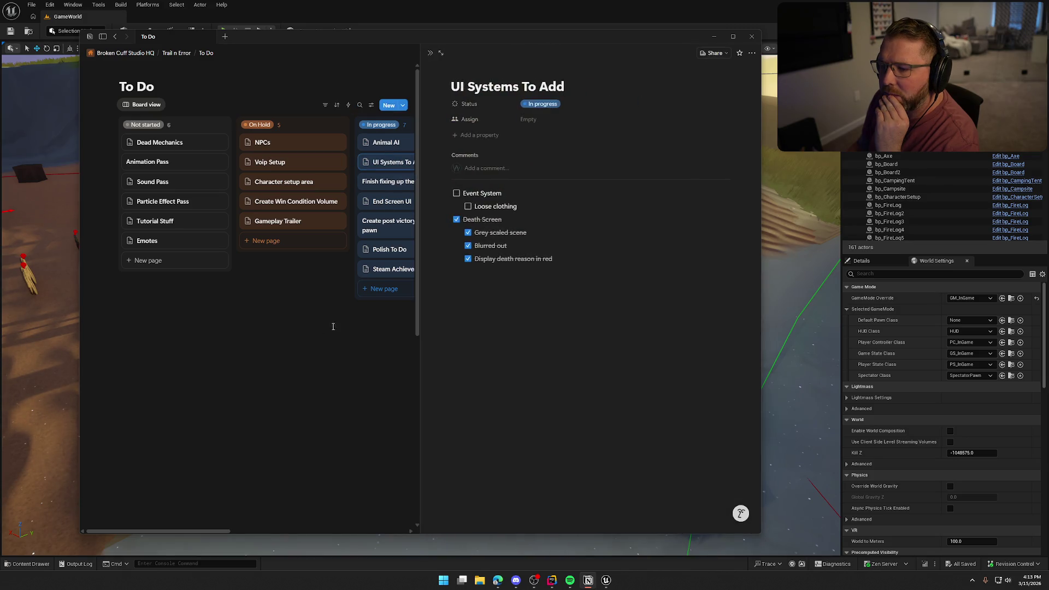
click(343, 272)
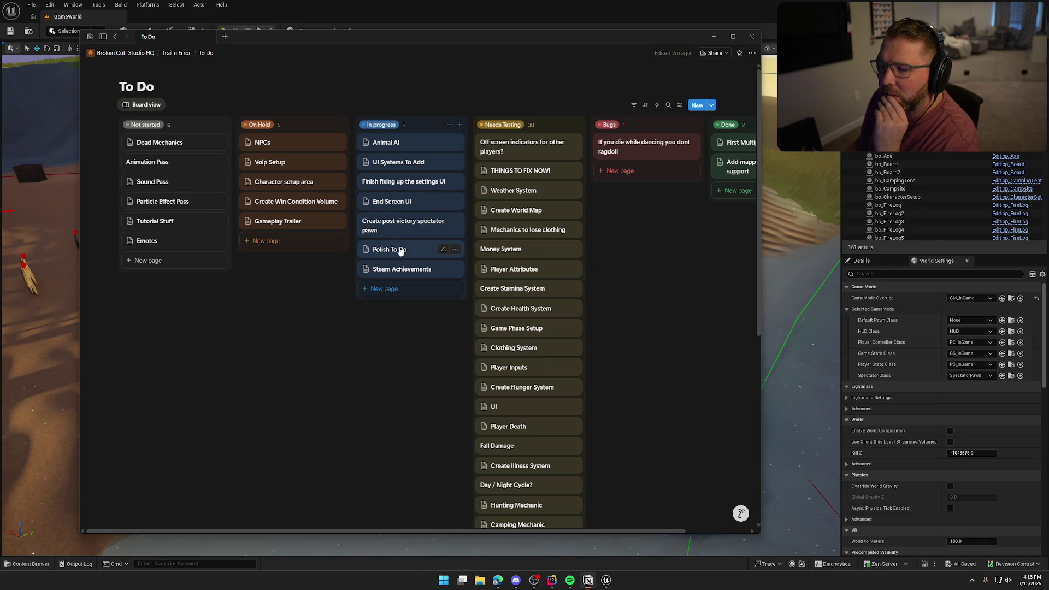
click(404, 230)
click(329, 358)
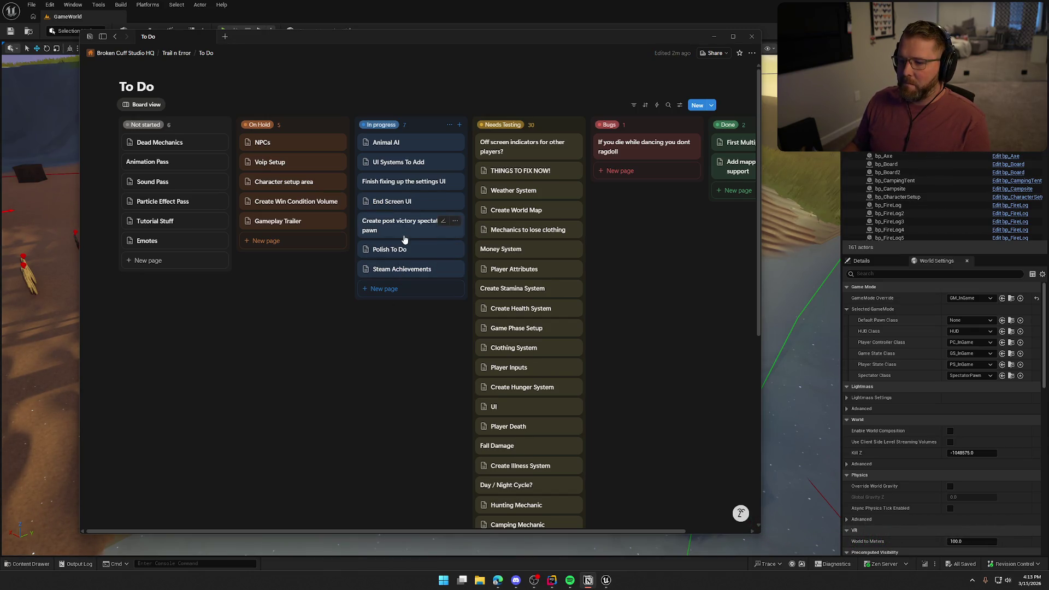
Open the Animal AI task page, scroll its checklist, and close it.
click(398, 143)
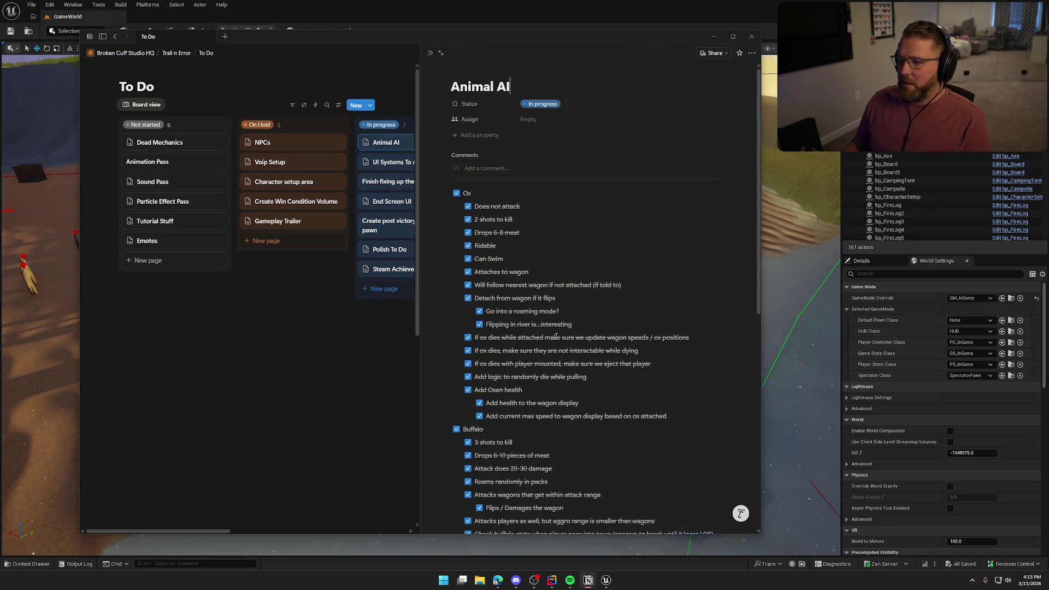
scroll(591, 357, down, 10)
scroll(590, 358, down, 3)
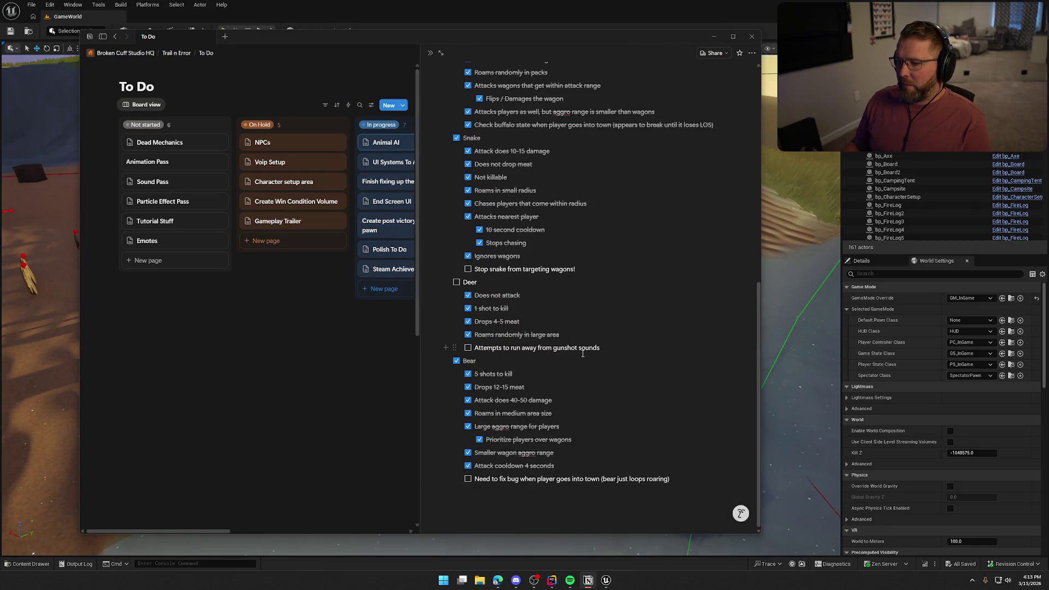
click(323, 356)
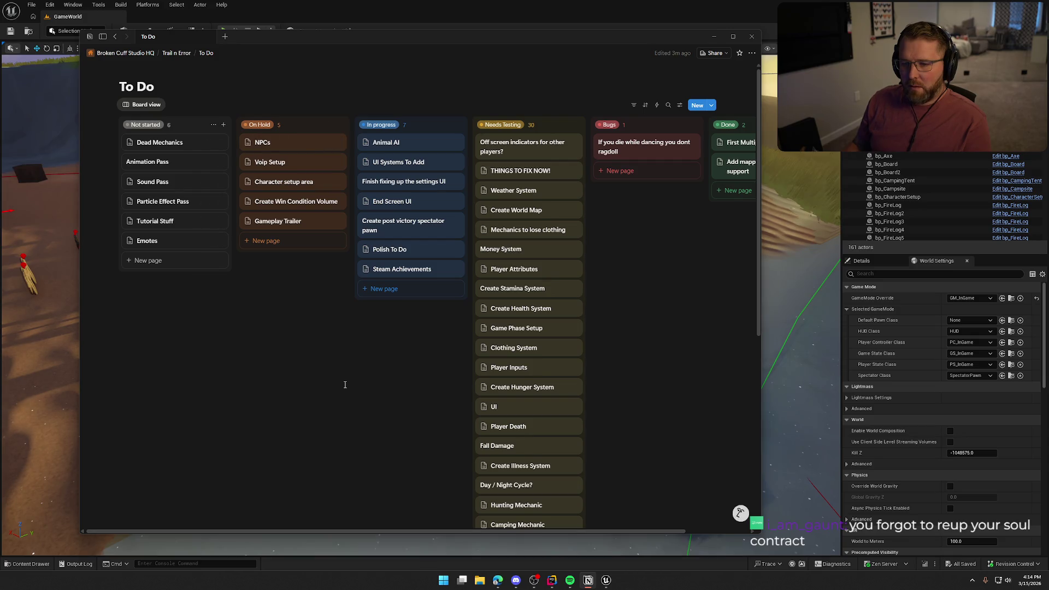
click(158, 143)
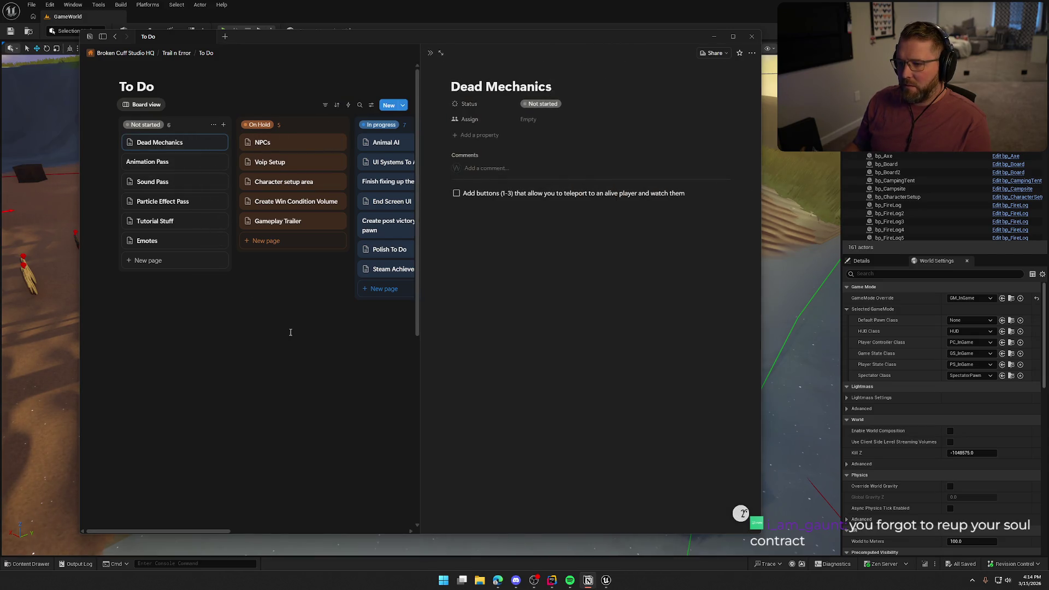
click(290, 332)
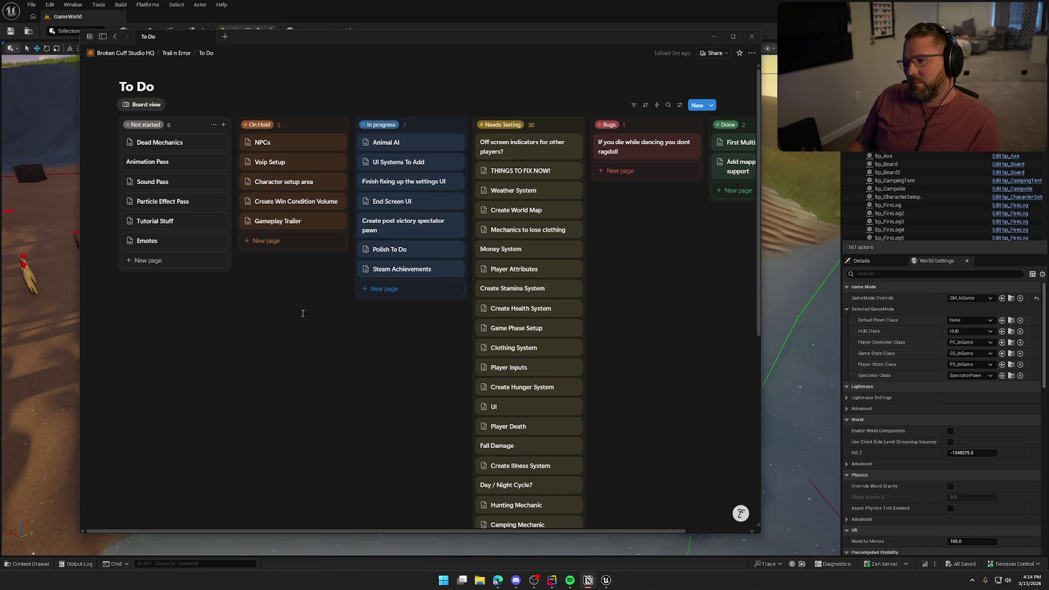
Switch from the Notion To Do board back to Unreal's GameWorld viewport, then quit Spotify from the taskbar.
key(alt+Tab)
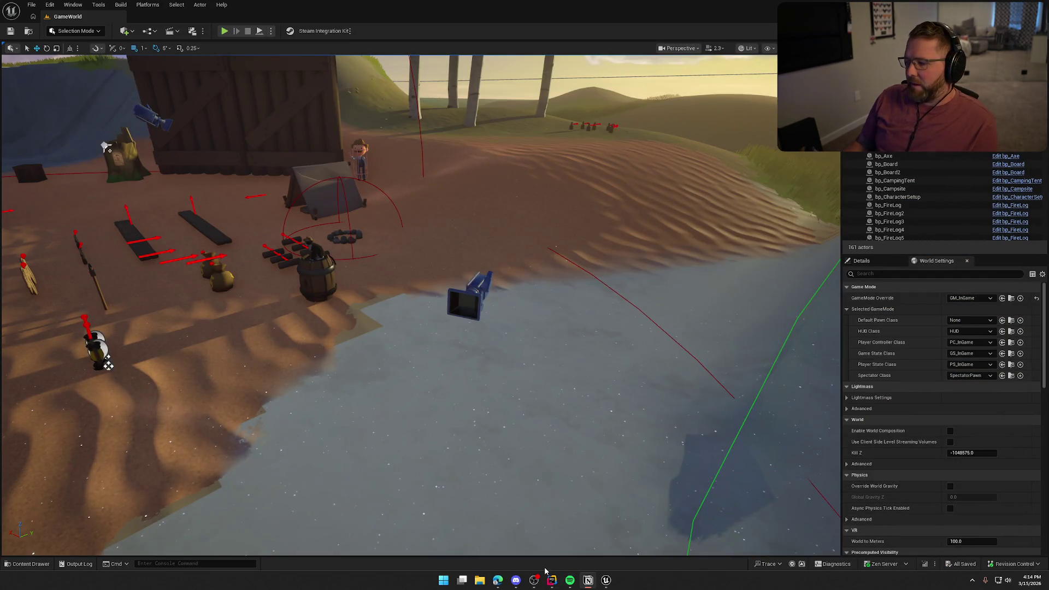
right_click(569, 582)
click(541, 553)
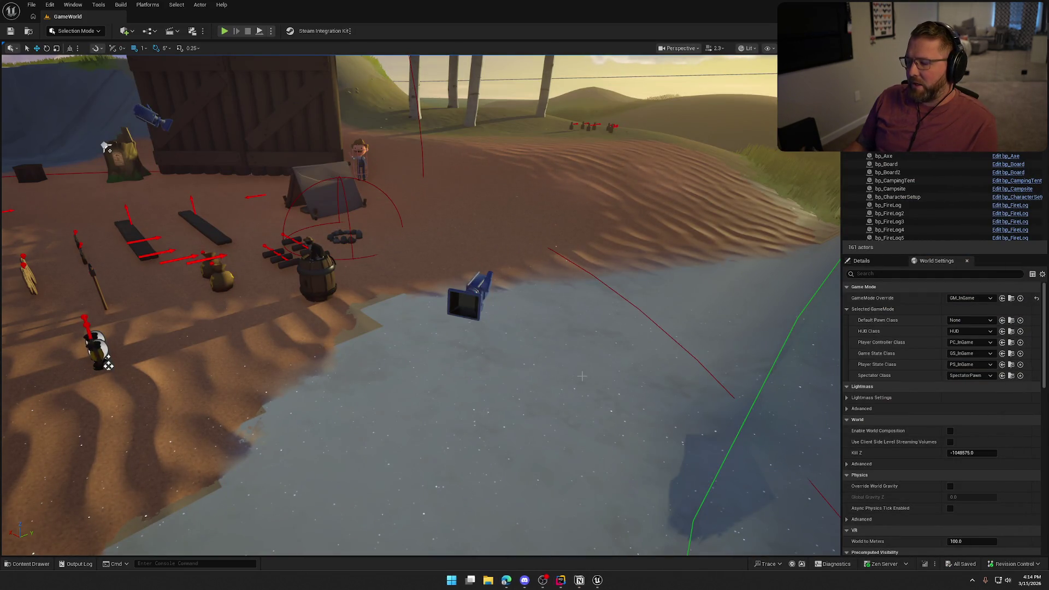